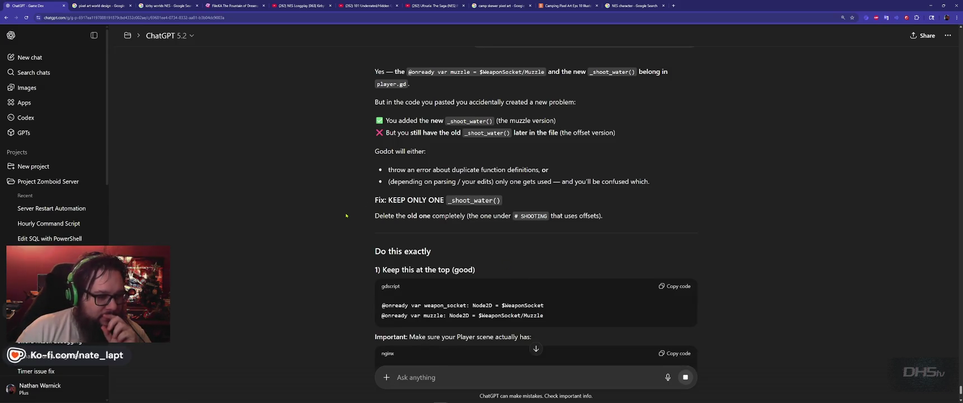
# Ask ChatGPT ('please output fixed code') to output the complete fixed Player.gd script
pyautogui.scroll(-5, 346, 216)
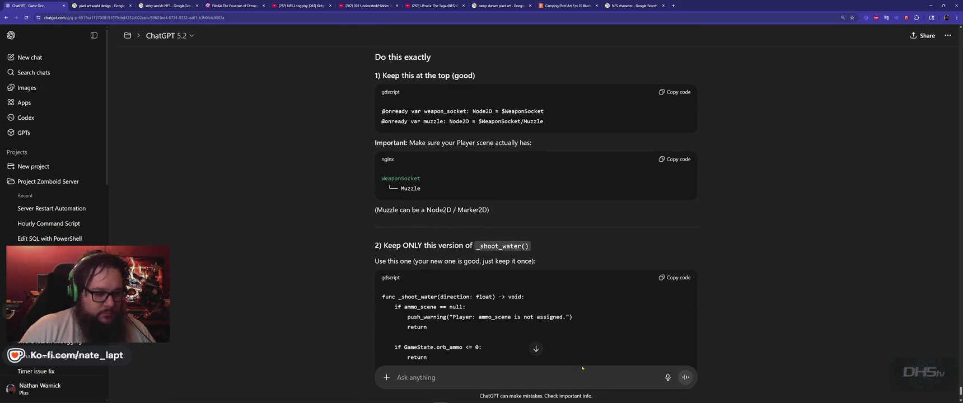
pyautogui.write('please output fixed  code')
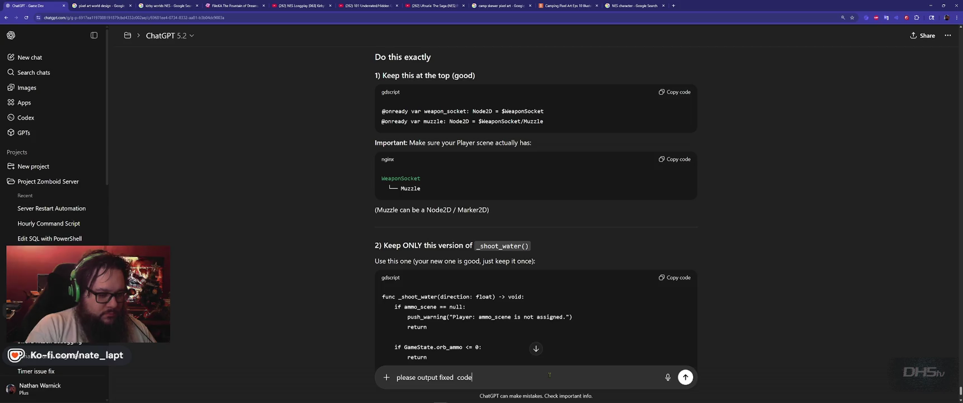
pyautogui.press('Return')
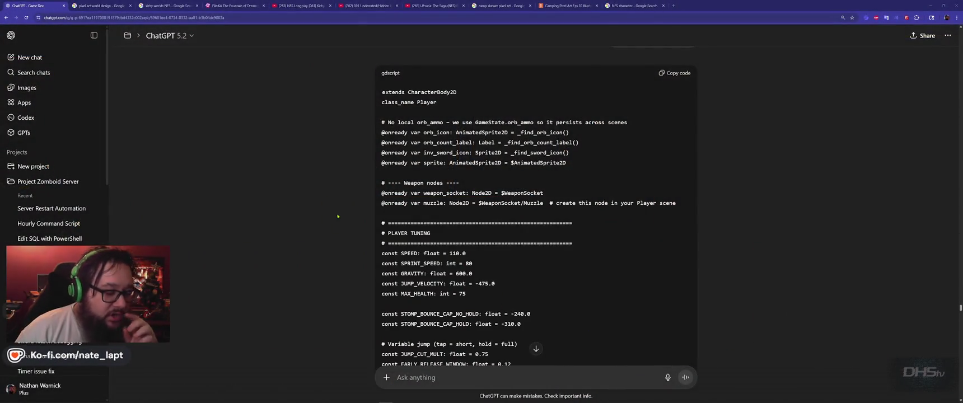
pyautogui.scroll(1, 340, 221)
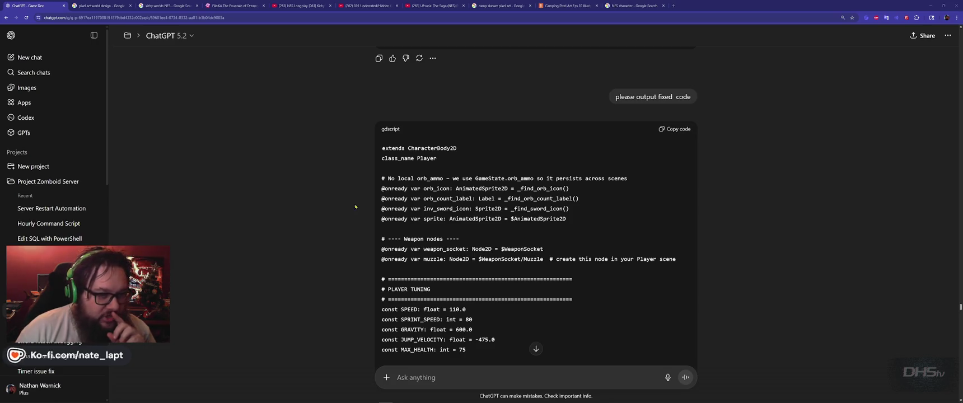
pyautogui.scroll(-15, 500, 175)
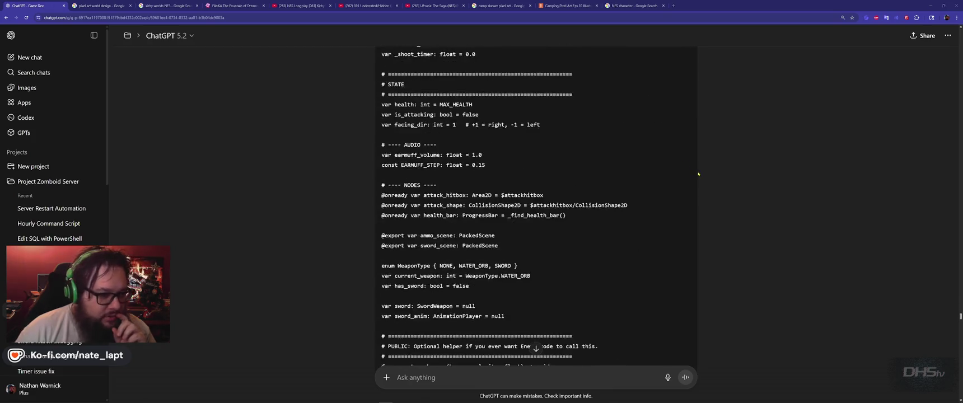
pyautogui.scroll(-20, 702, 175)
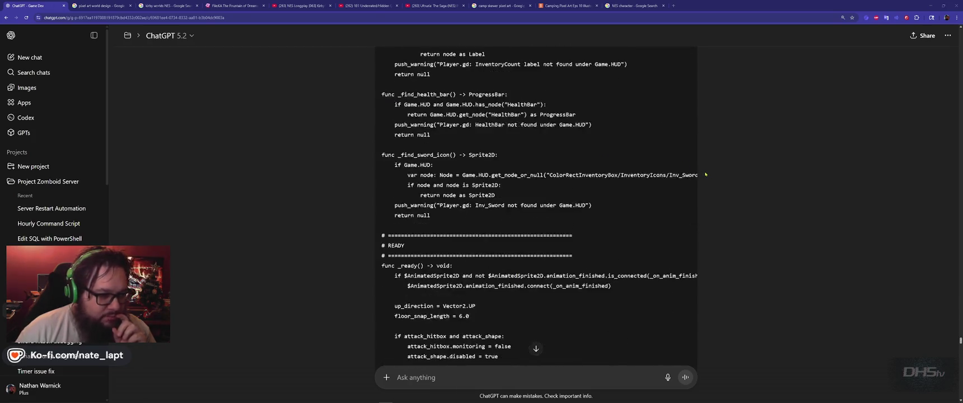
pyautogui.scroll(-15, 705, 174)
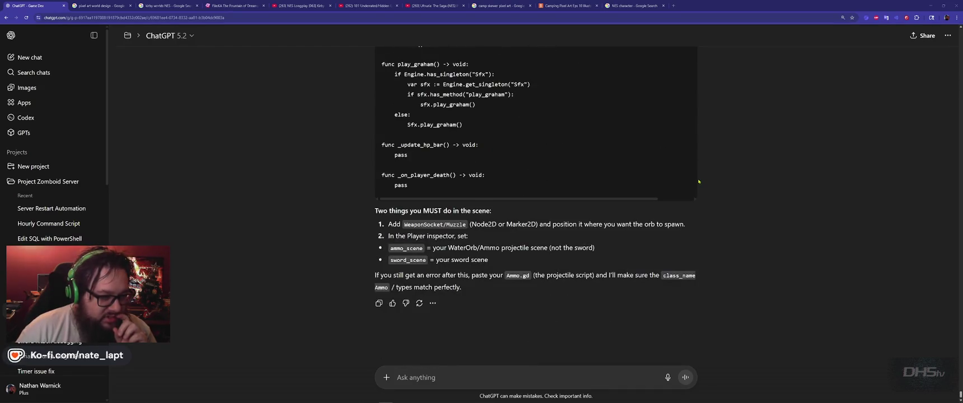
pyautogui.scroll(15, 699, 181)
pyautogui.scroll(4, 699, 182)
# Copy ChatGPT's fixed Player script over player.gd in Godot and save it
pyautogui.click(684, 296)
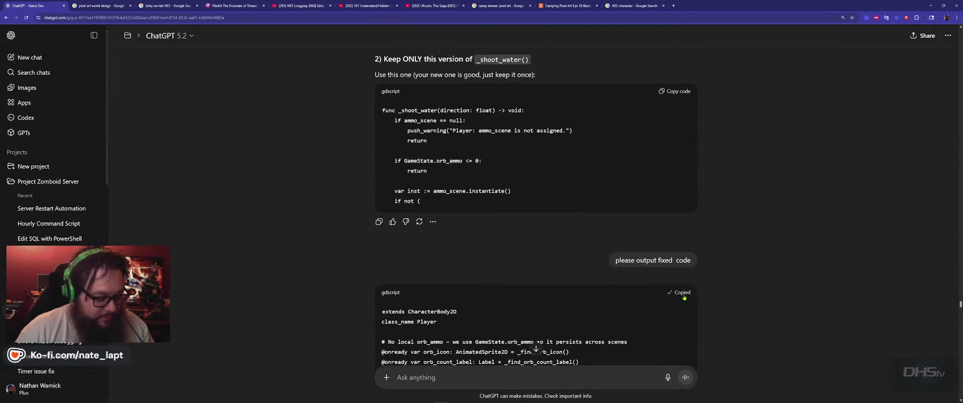
pyautogui.hotkey('alt', 'Tab')
pyautogui.press('Tab')
pyautogui.press('Tab')
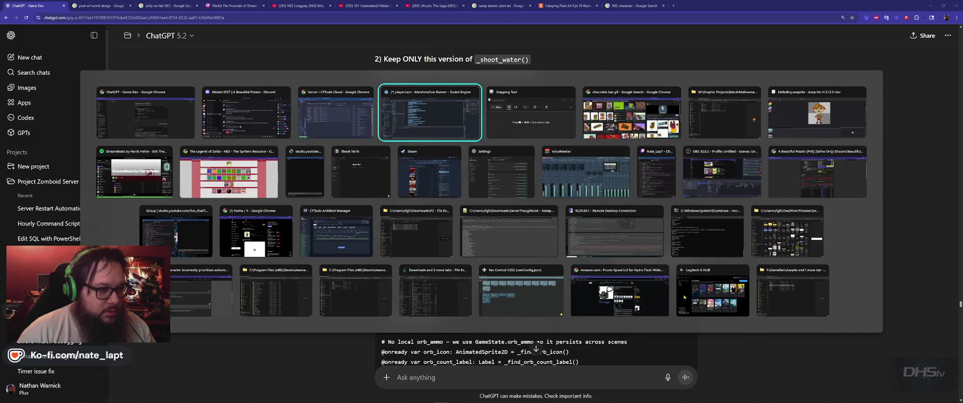
pyautogui.hotkey('ctrl', 'v')
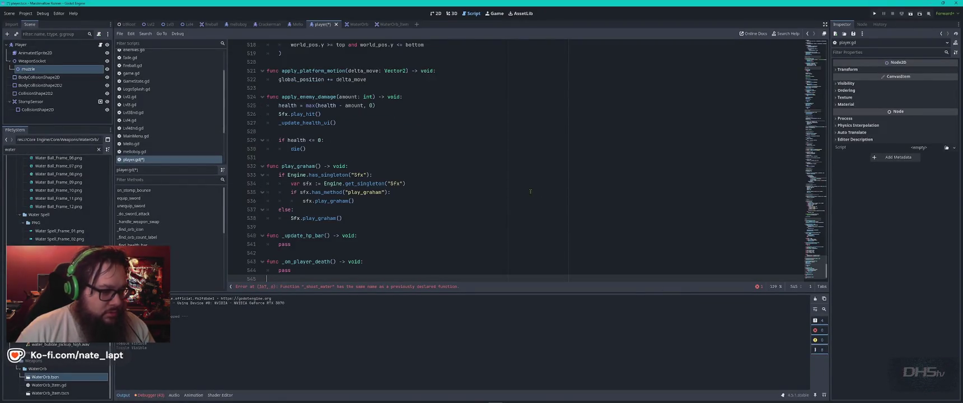
pyautogui.hotkey('ctrl', 's')
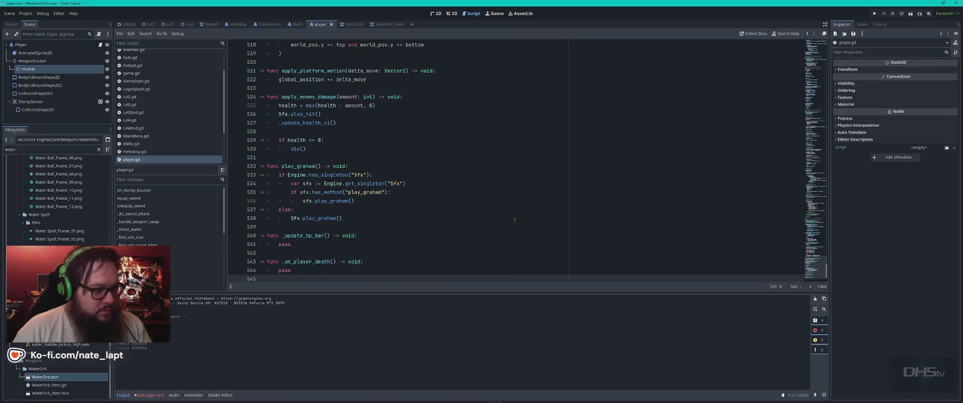
# Run the game from the main menu, walk and jump to pick up the sword, then close it
pyautogui.press('F5')
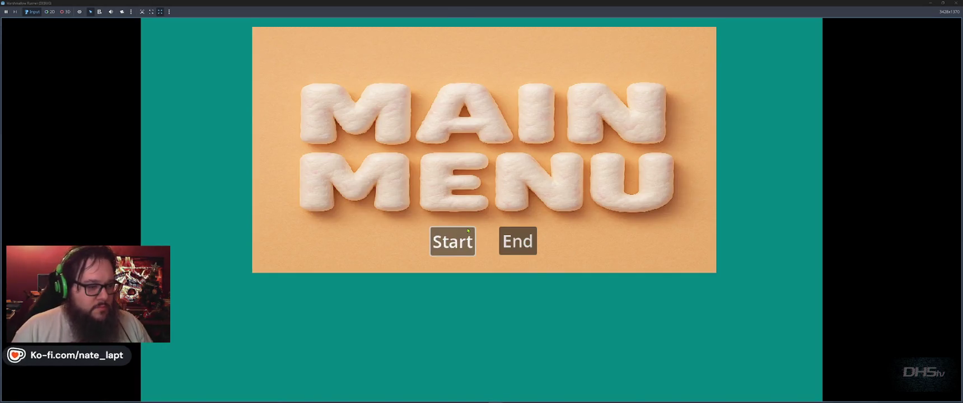
pyautogui.click(468, 230)
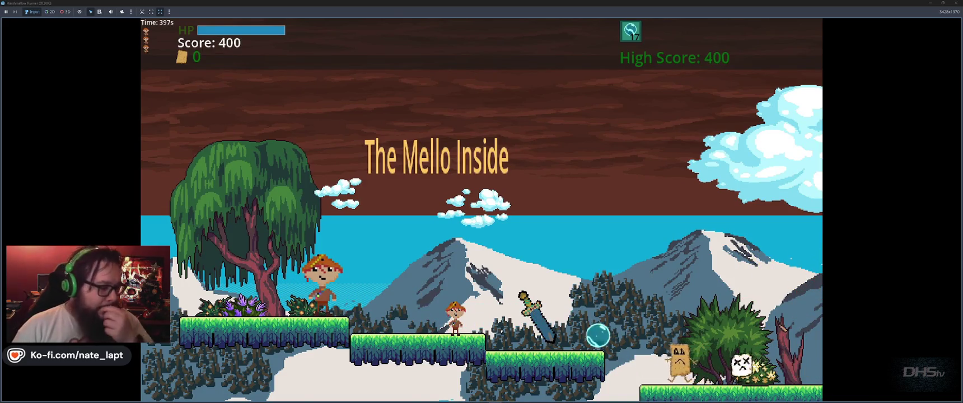
pyautogui.press('space')
pyautogui.press('Right')
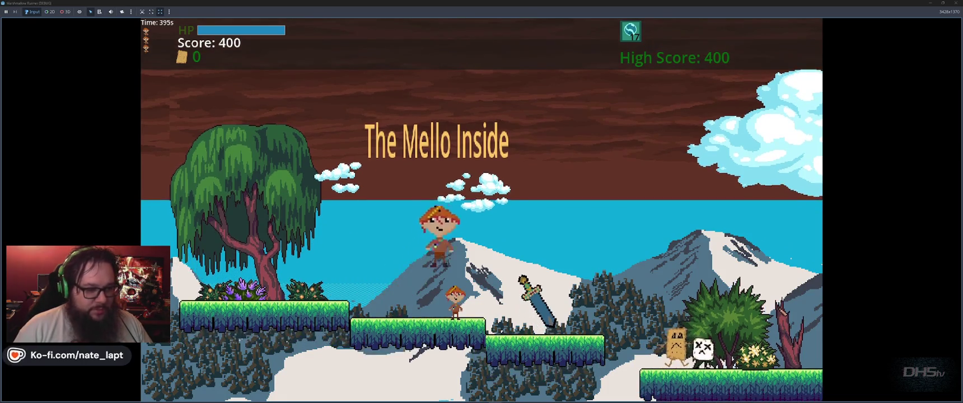
pyautogui.press('Right')
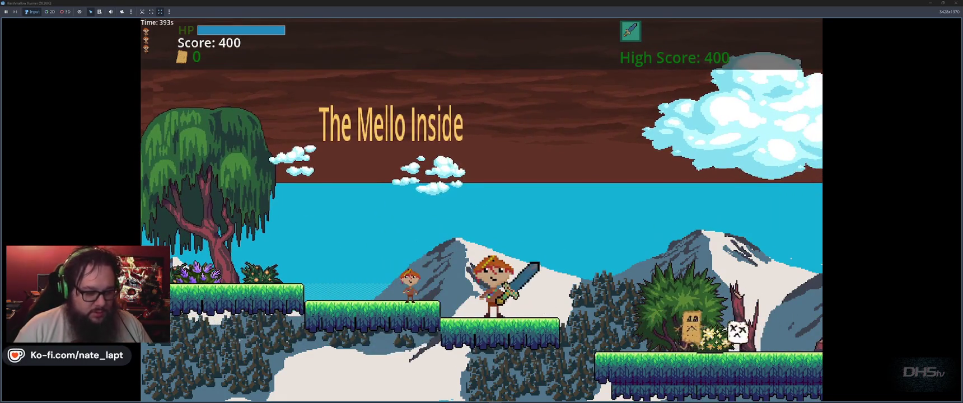
pyautogui.hotkey('alt', 'F4')
pyautogui.hotkey('alt', 'Tab')
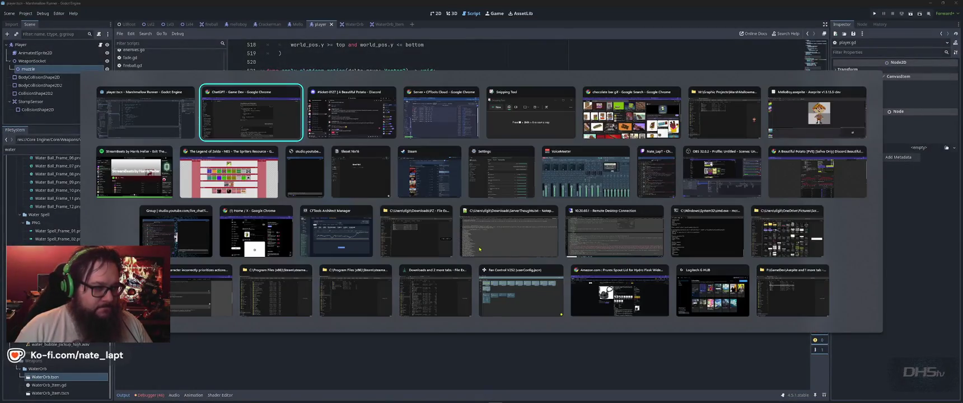
# Copy the whole ammo.gd script from Godot and send it to ChatGPT for review
pyautogui.scroll(-10, 712, 245)
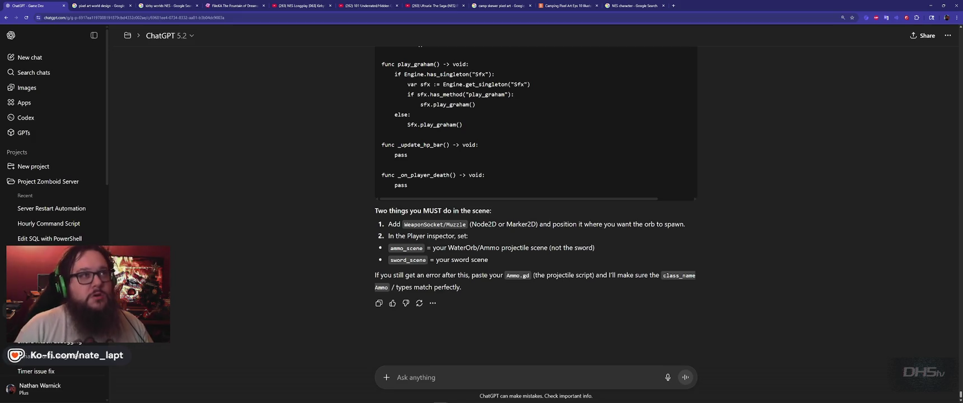
pyautogui.hotkey('alt', 'Tab')
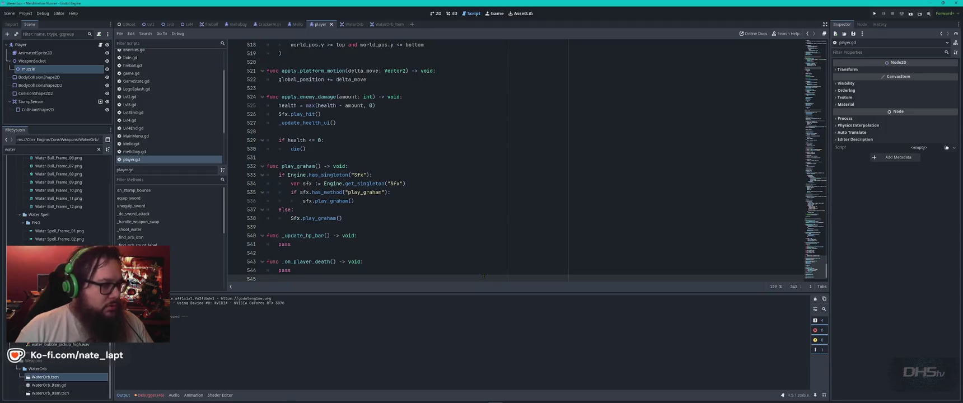
pyautogui.scroll(2, 168, 84)
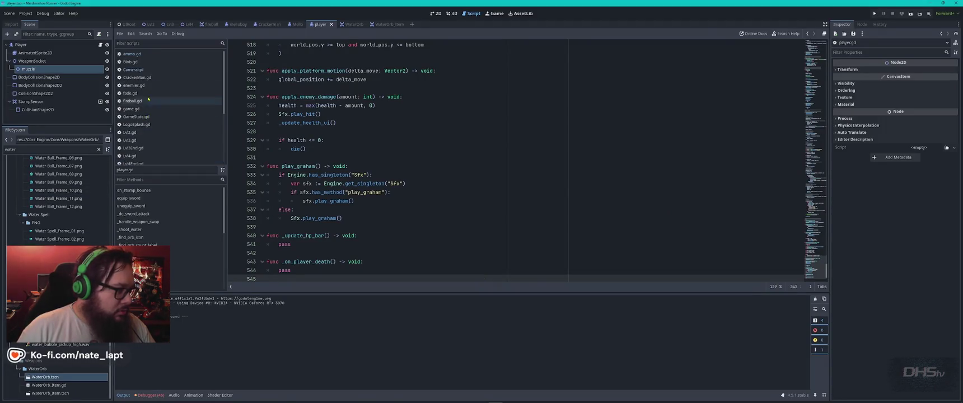
pyautogui.click(139, 54)
pyautogui.click(443, 155)
pyautogui.hotkey('ctrl', 'a')
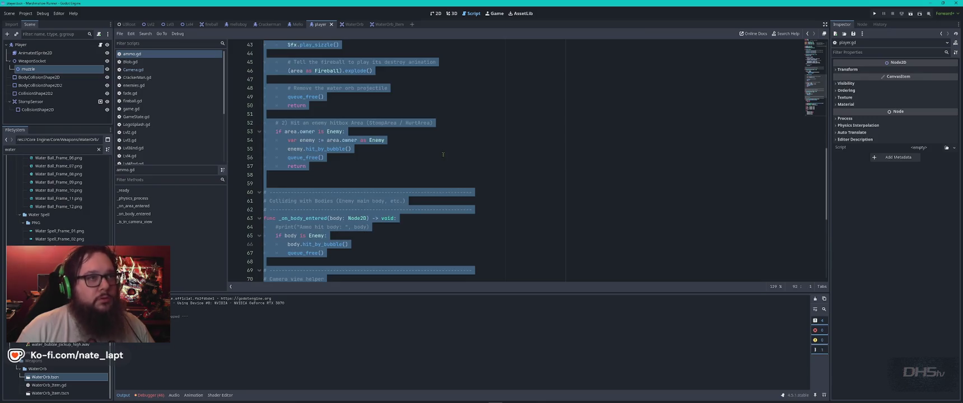
pyautogui.hotkey('alt', 'Tab')
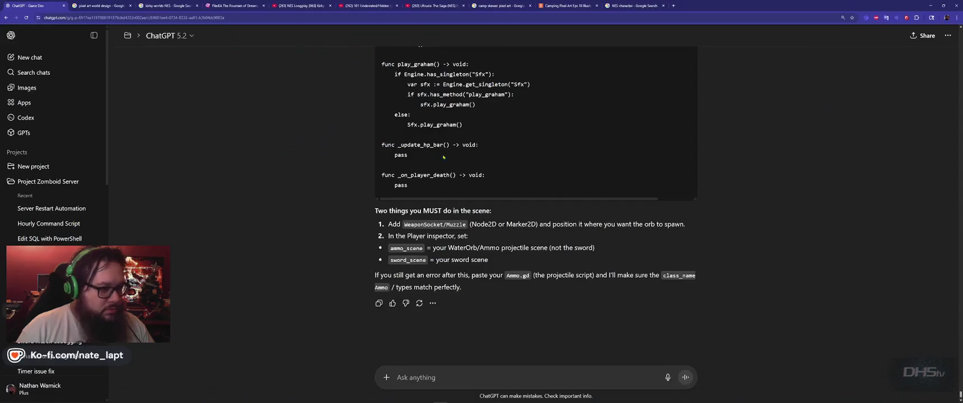
pyautogui.hotkey('ctrl', 'v')
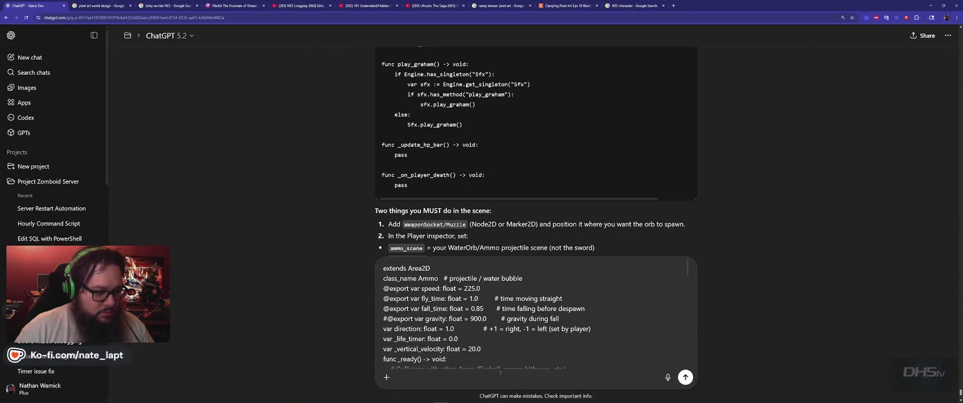
pyautogui.press('Return')
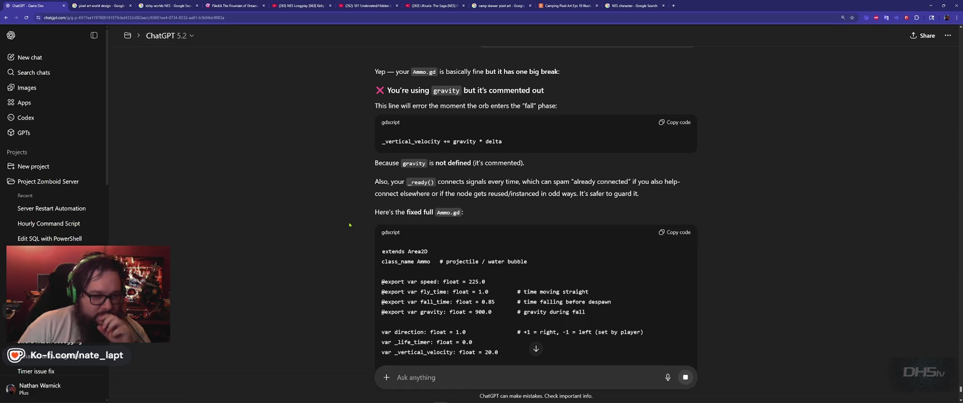
# Read through ChatGPT's finished reply and 'What to do next' list, returning to the fixed Ammo.gd
pyautogui.scroll(-10, 664, 237)
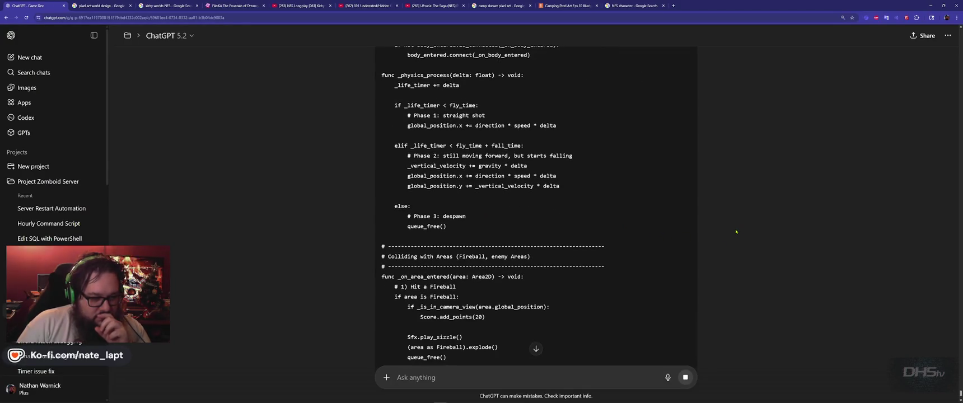
pyautogui.scroll(-3, 736, 231)
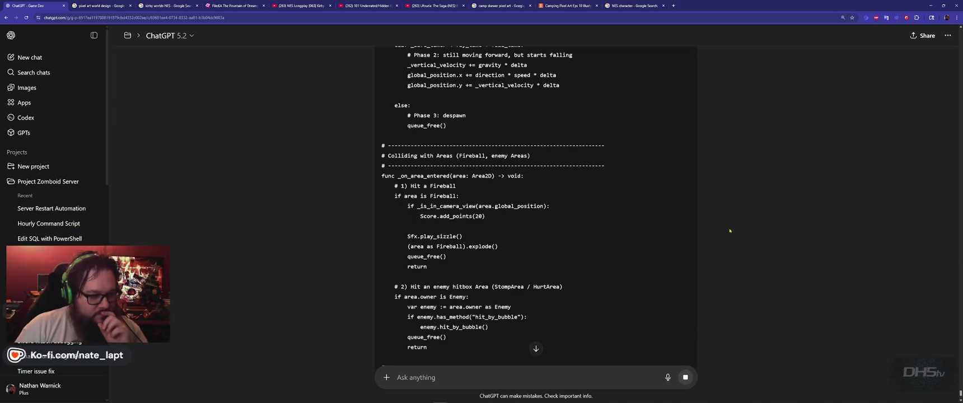
pyautogui.scroll(-2, 728, 235)
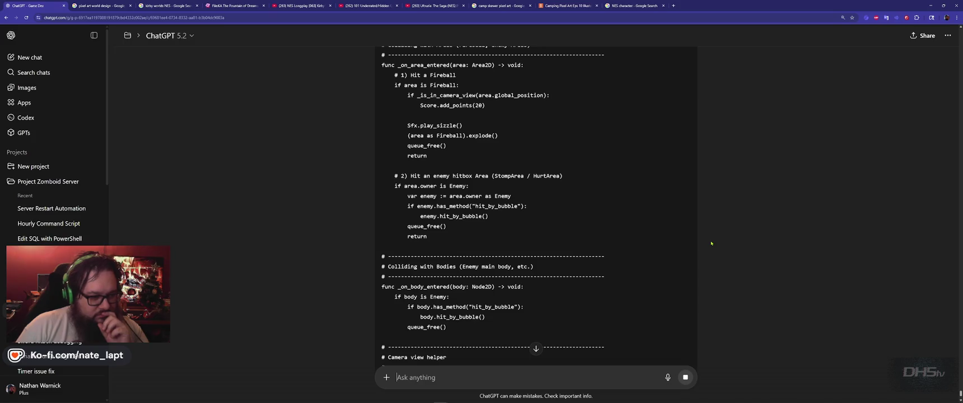
pyautogui.scroll(-3, 711, 243)
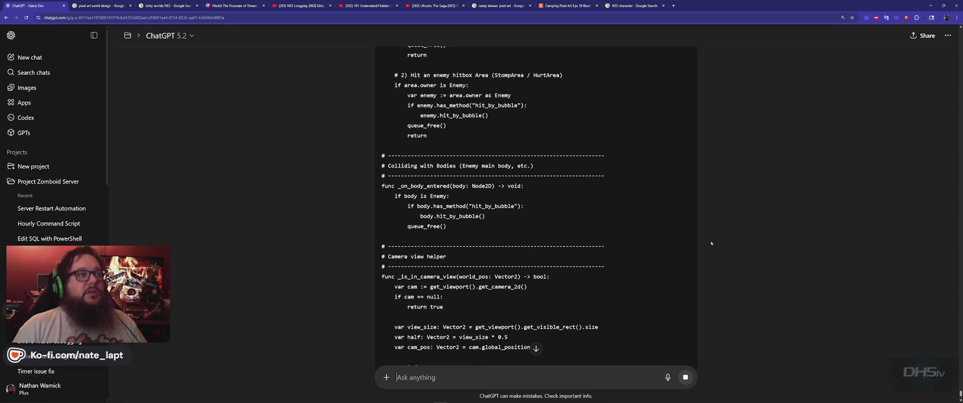
pyautogui.scroll(-2, 711, 243)
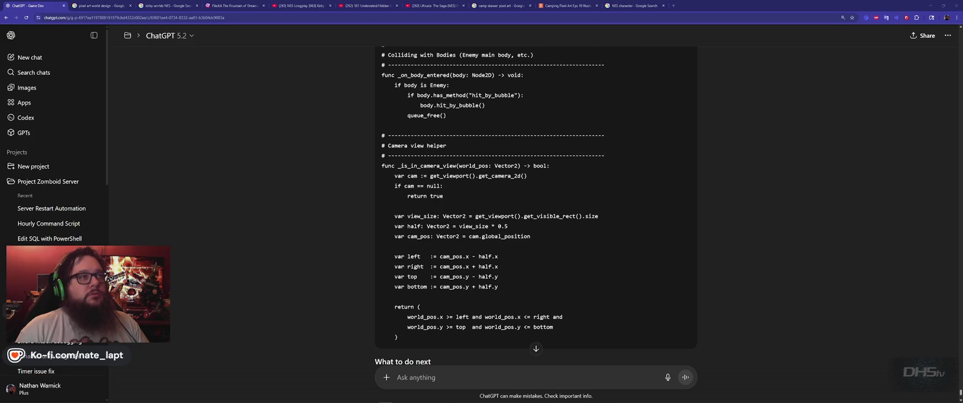
pyautogui.scroll(-3, 700, 184)
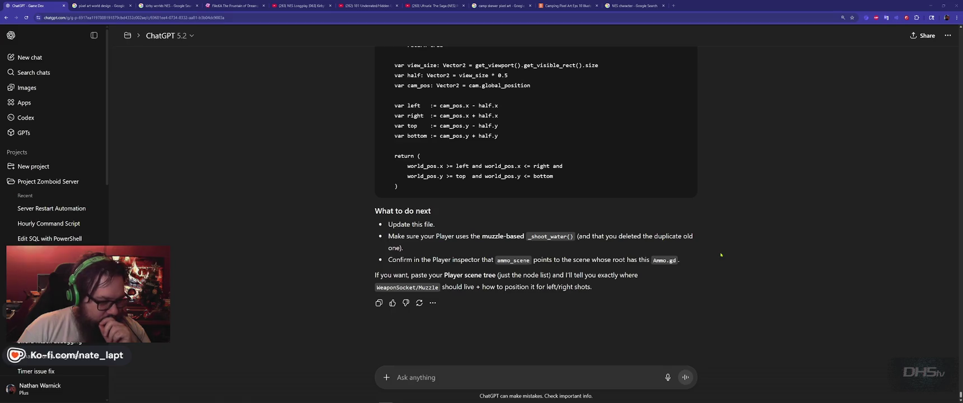
pyautogui.scroll(20, 721, 255)
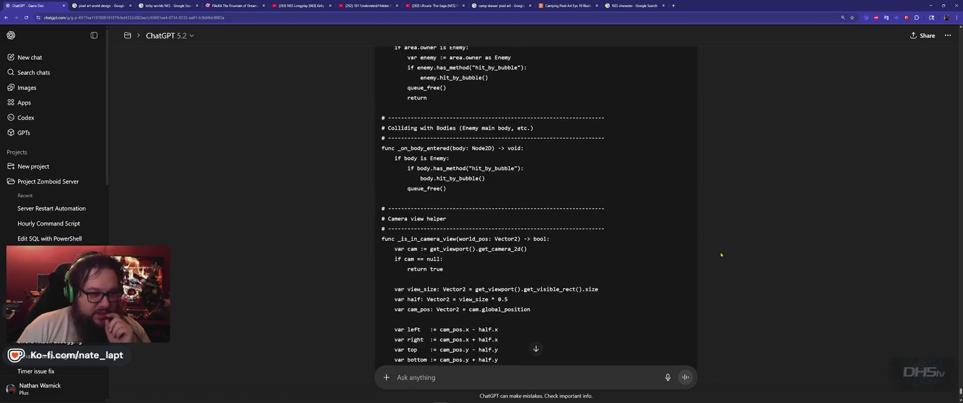
pyautogui.scroll(-3, 721, 255)
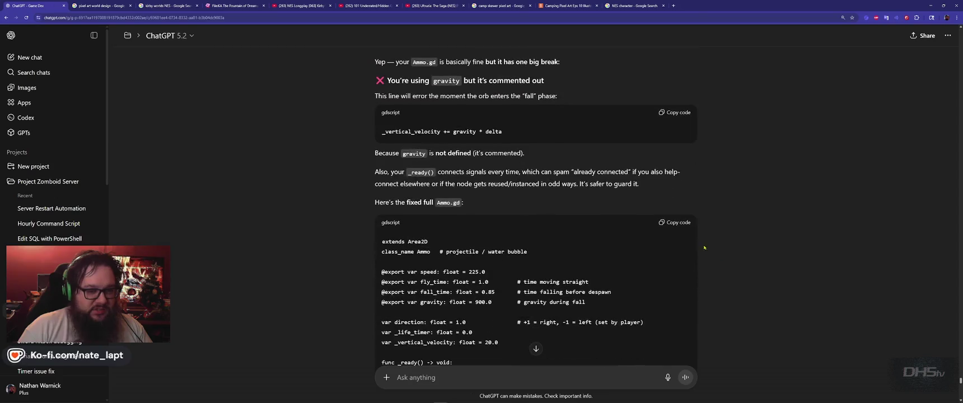
# Paste the updated Ammo.gd, run the game, and jump to enemies.gd's unused player parameter warning
pyautogui.hotkey('alt', 'Tab')
pyautogui.hotkey('alt', 'Tab')
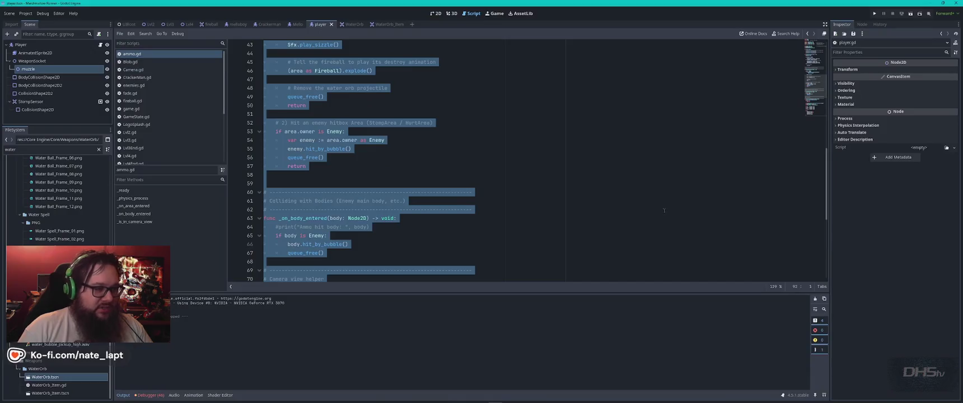
pyautogui.hotkey('ctrl', 'v')
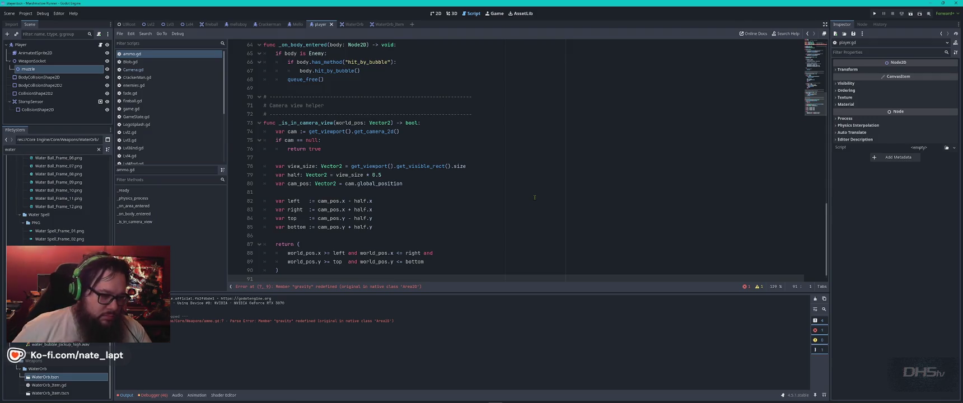
pyautogui.press('F5')
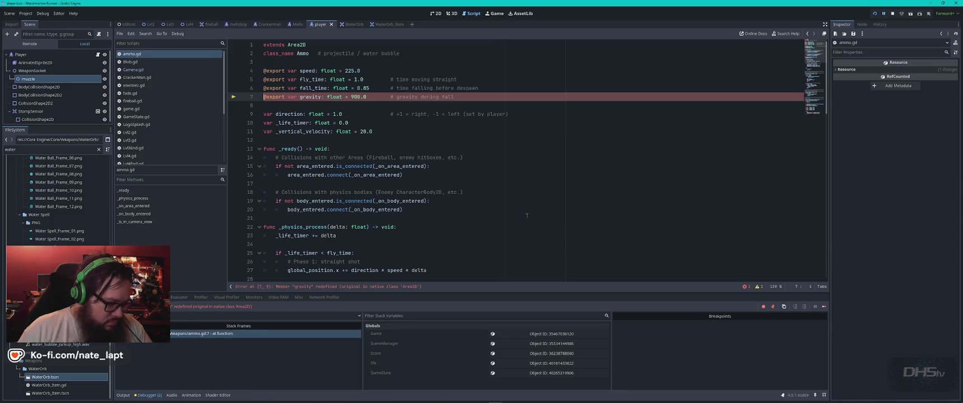
pyautogui.click(163, 297)
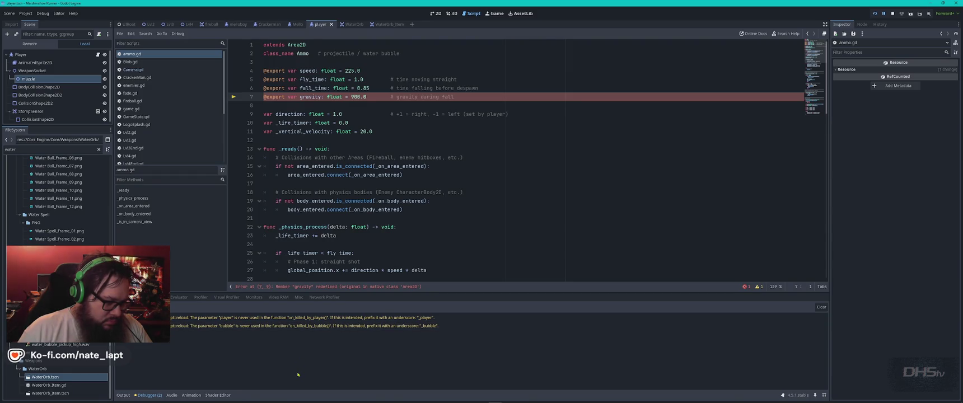
pyautogui.click(297, 318)
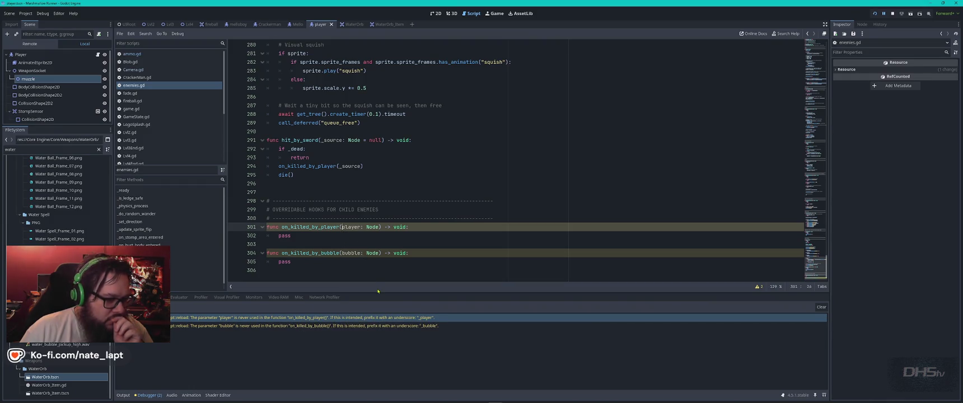
# Prefix the unused player (line 301) and bubble (line 304) parameters with underscores
pyautogui.write('_')
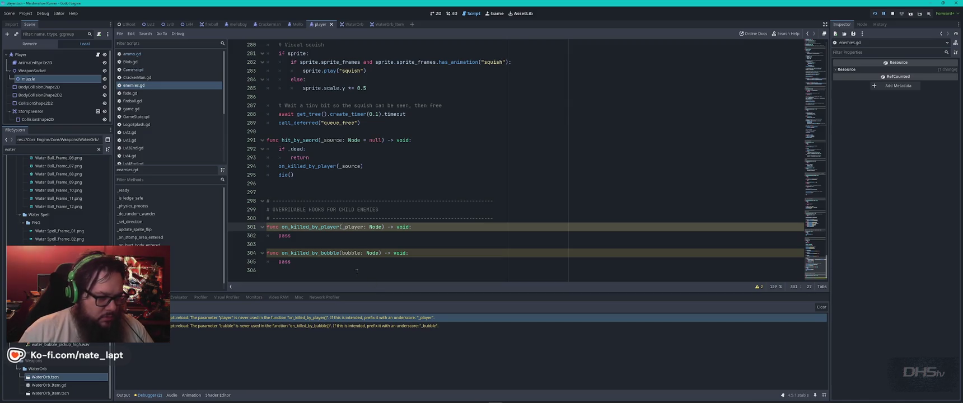
pyautogui.click(341, 254)
pyautogui.write('_')
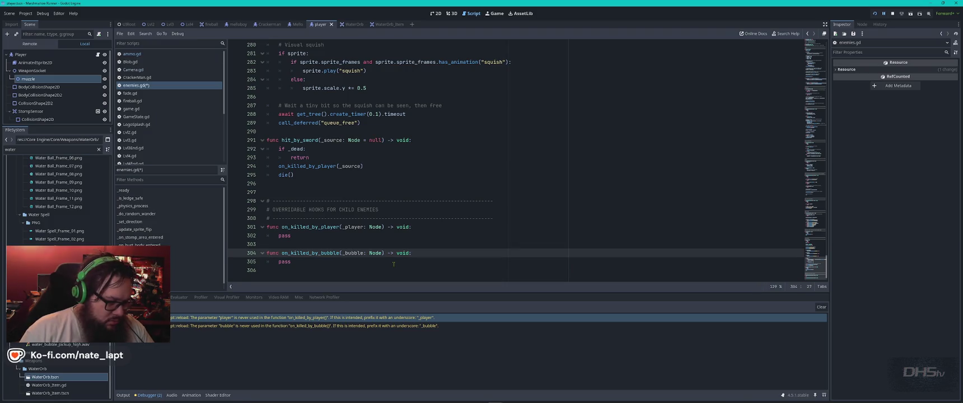
# Comment out ammo.gd's conflicting gravity export on line 7 and relaunch the game
pyautogui.press('F5')
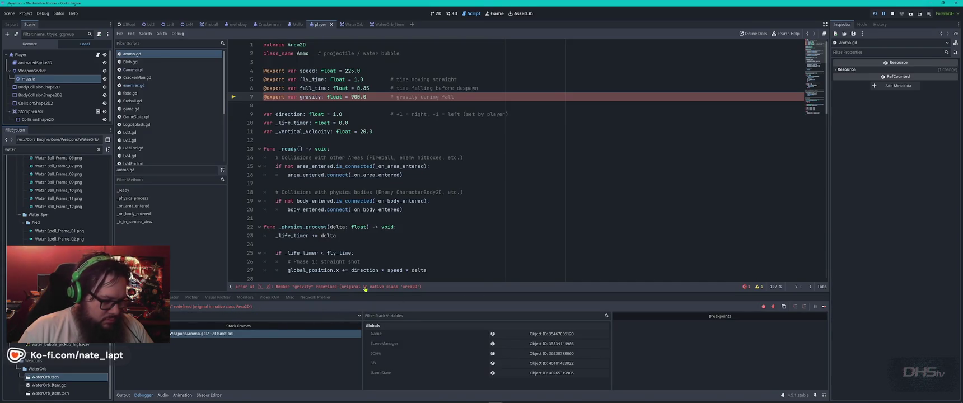
pyautogui.press('F5')
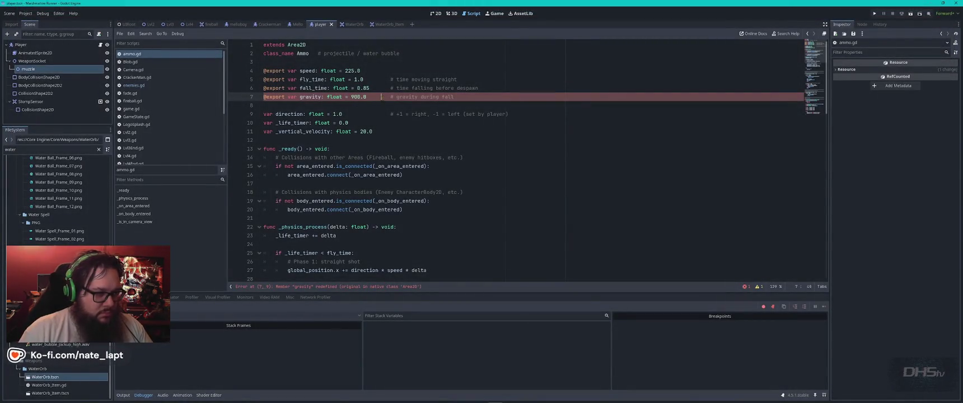
pyautogui.hotkey('ctrl', 'k')
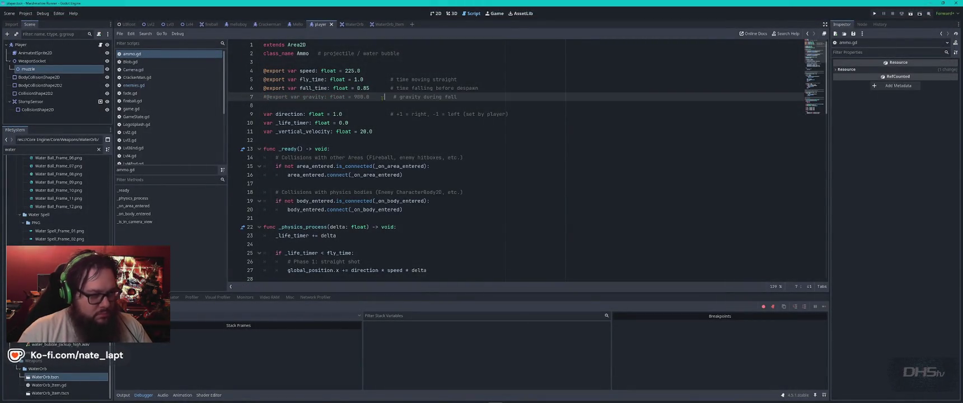
pyautogui.press('F5')
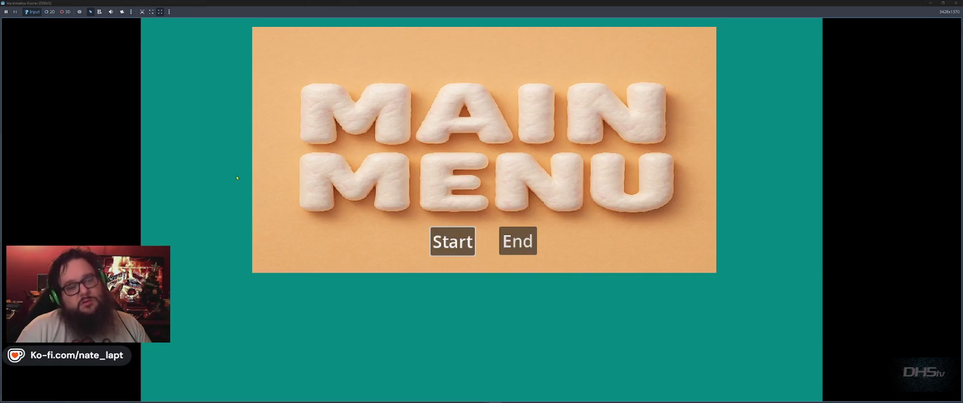
# Playtest the level with jumps, bubble shots and sword swings up to Score 1670, then stop the game
pyautogui.press('Return')
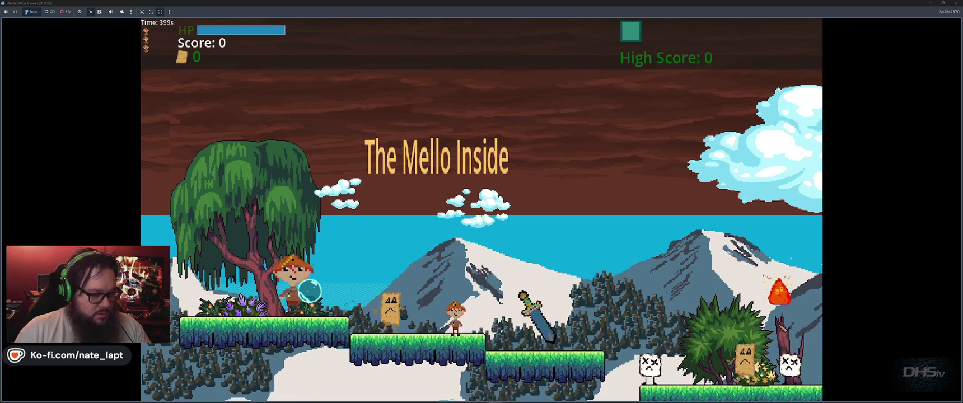
pyautogui.press('space')
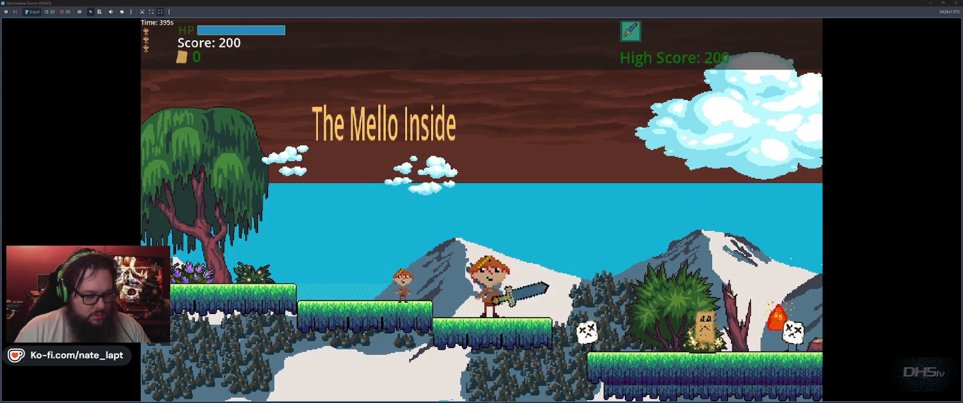
pyautogui.press('space')
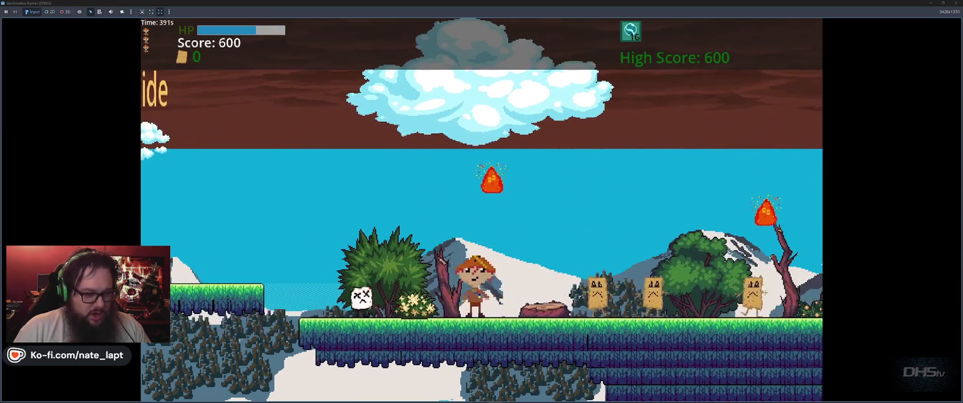
pyautogui.press('space')
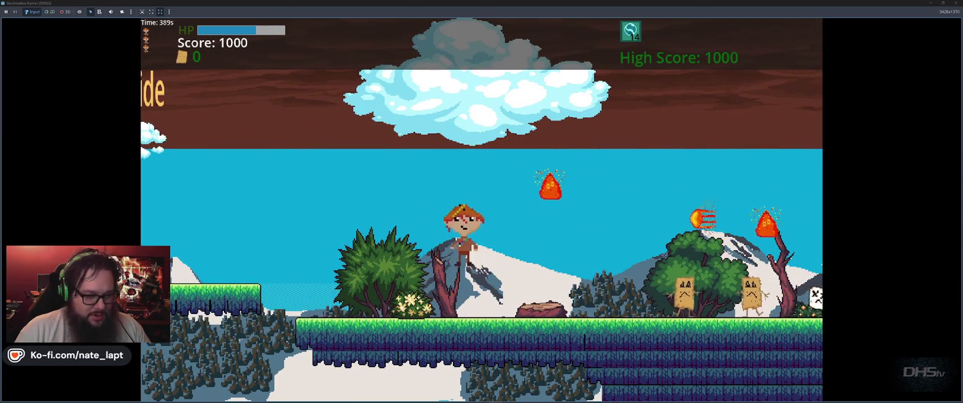
pyautogui.press('space')
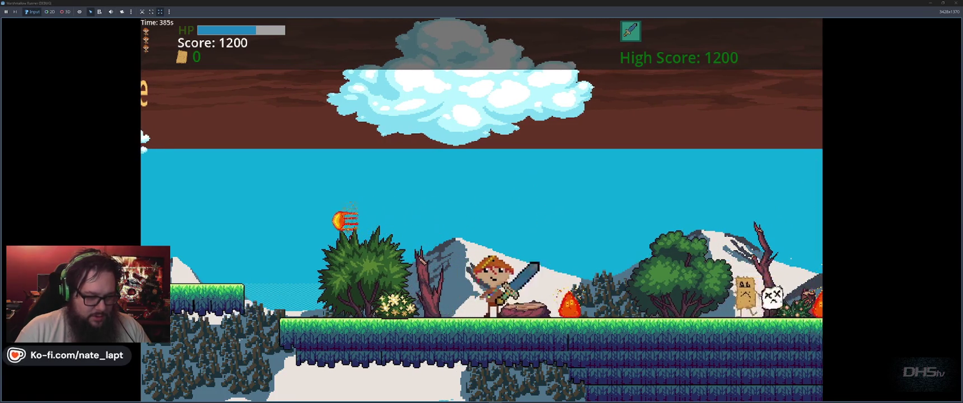
pyautogui.press('space')
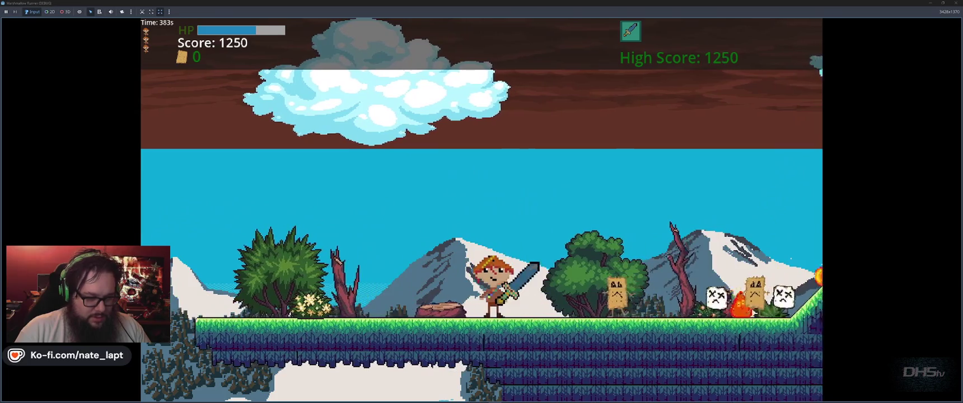
pyautogui.press('space')
pyautogui.press('space')
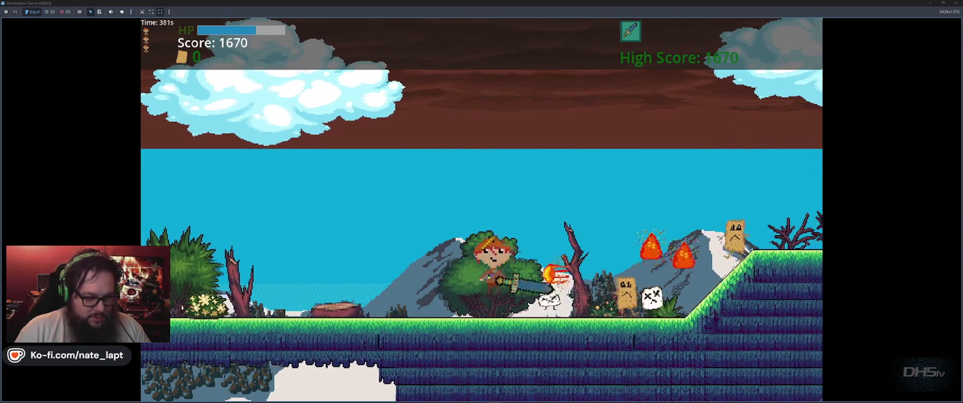
pyautogui.press('F8')
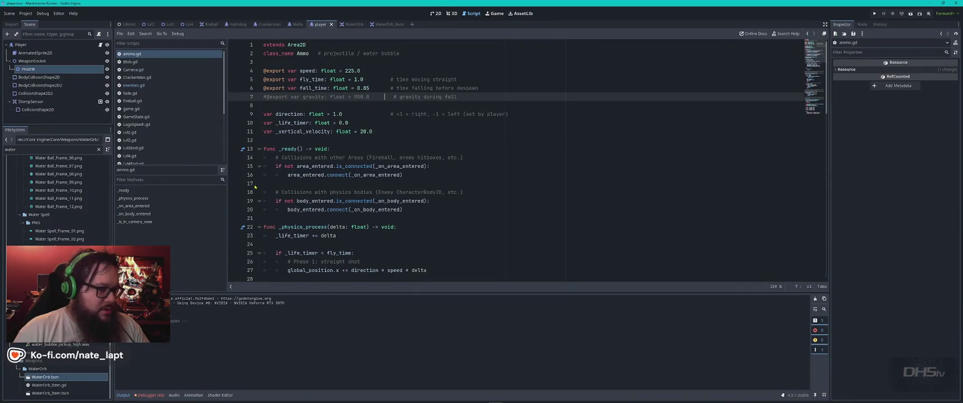
# Read ChatGPT's 'What to do next' steps for the muzzle-based water shot, then return to Godot
pyautogui.hotkey('alt', 'Tab')
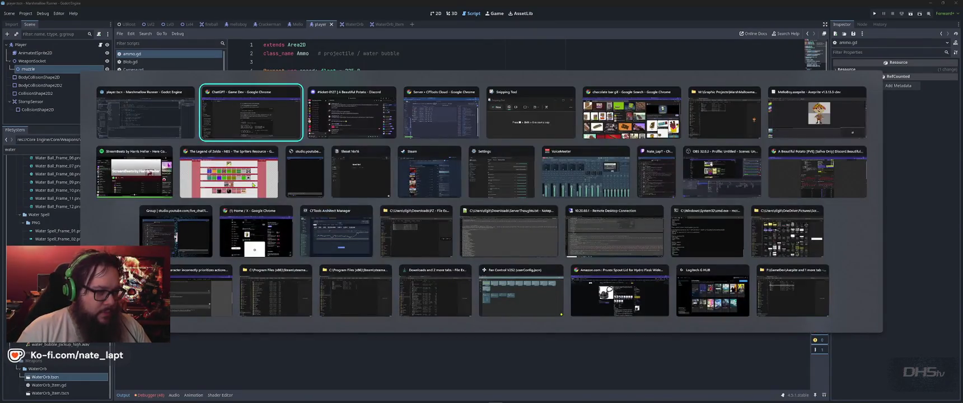
pyautogui.click(244, 128)
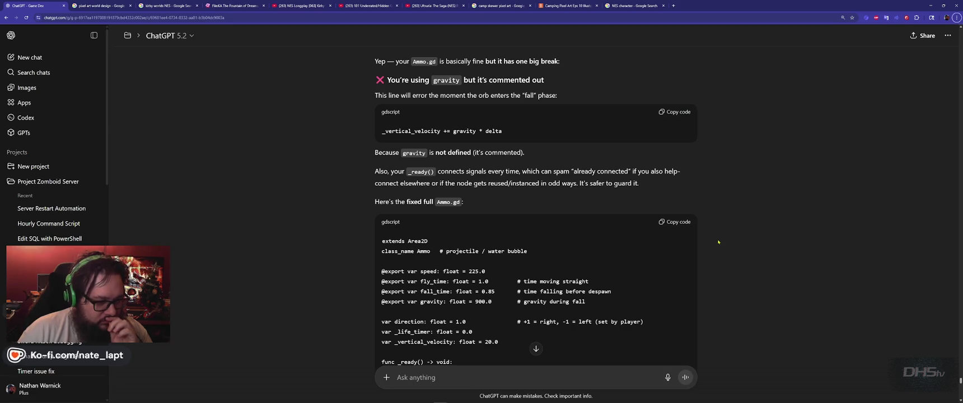
pyautogui.scroll(-15, 718, 242)
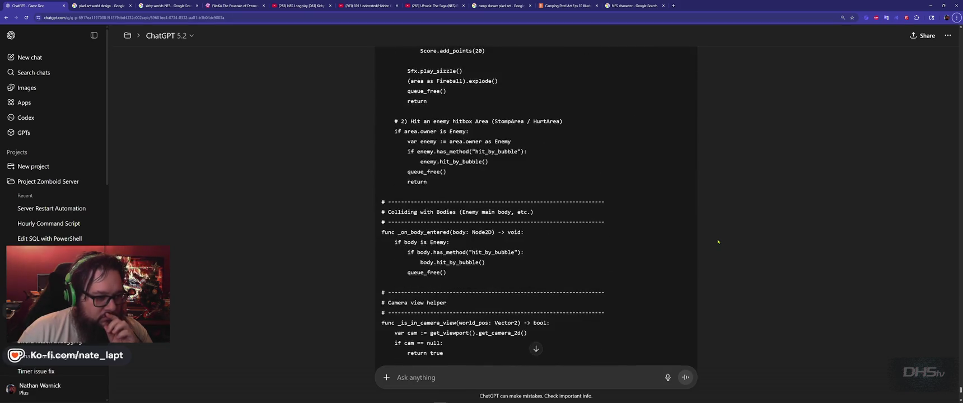
pyautogui.scroll(-1, 718, 241)
pyautogui.scroll(-1, 718, 242)
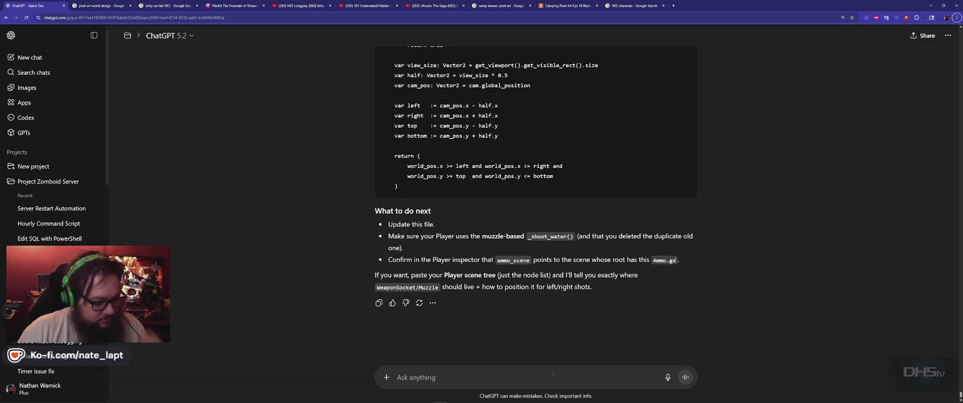
pyautogui.hotkey('alt', 'Tab')
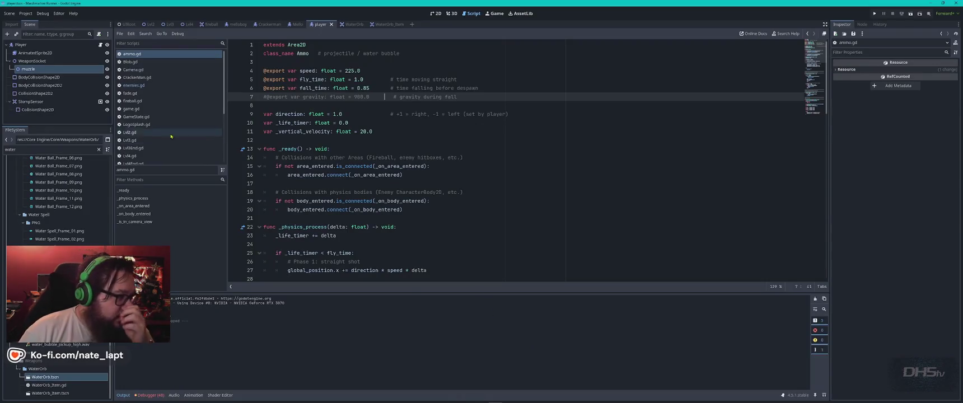
# Move the muzzle node within the player scene and save the scene
pyautogui.click(31, 70)
pyautogui.moveTo(32, 70)
pyautogui.mouseDown()
pyautogui.moveTo(35, 50)
pyautogui.moveTo(30, 72)
pyautogui.mouseUp()
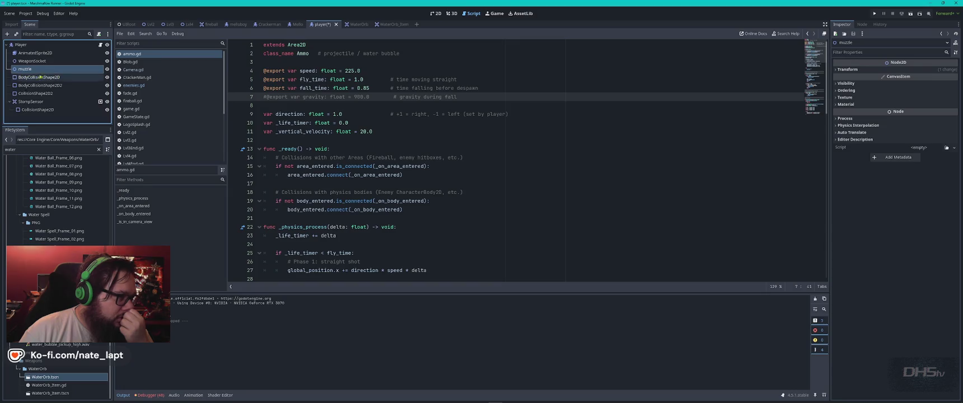
pyautogui.hotkey('ctrl', 's')
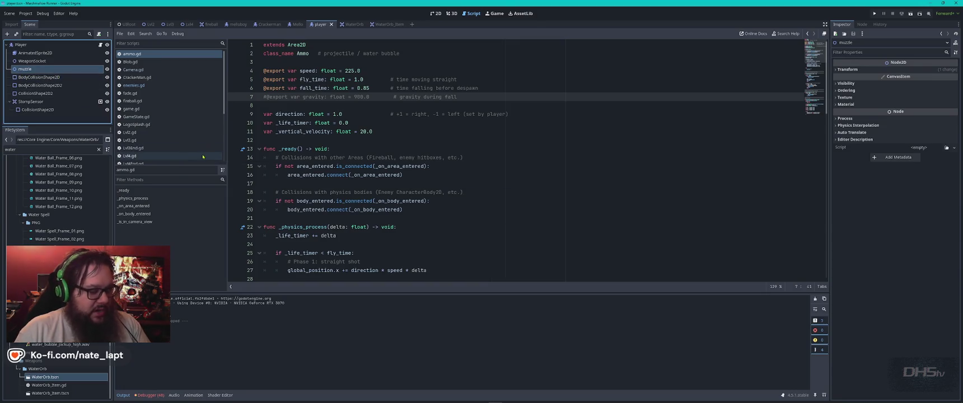
# Play-test a level, walking right and firing water to Score 200, then stop the game
pyautogui.press('F5')
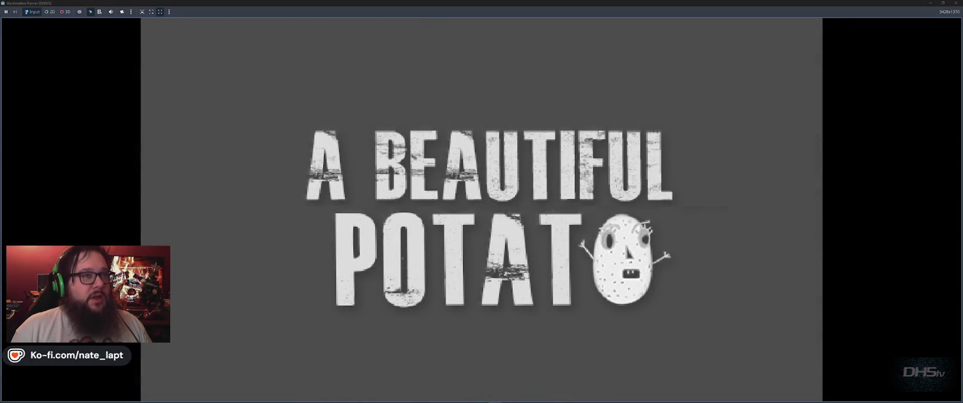
pyautogui.press('Return')
pyautogui.press('Right')
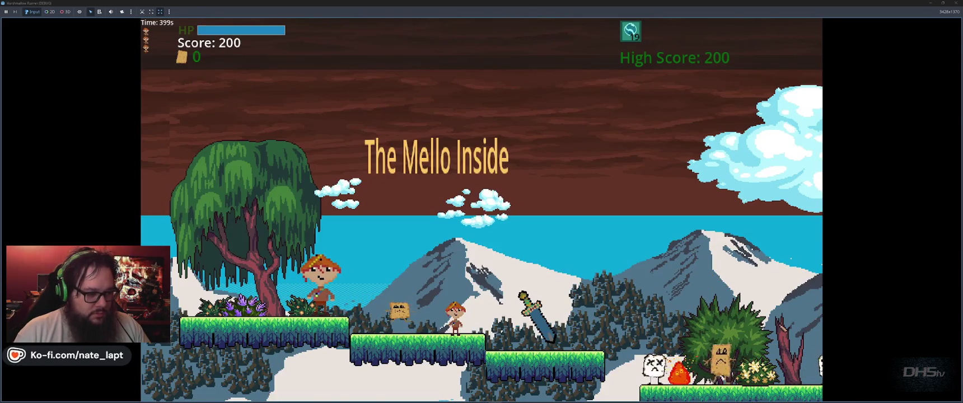
pyautogui.press('F8')
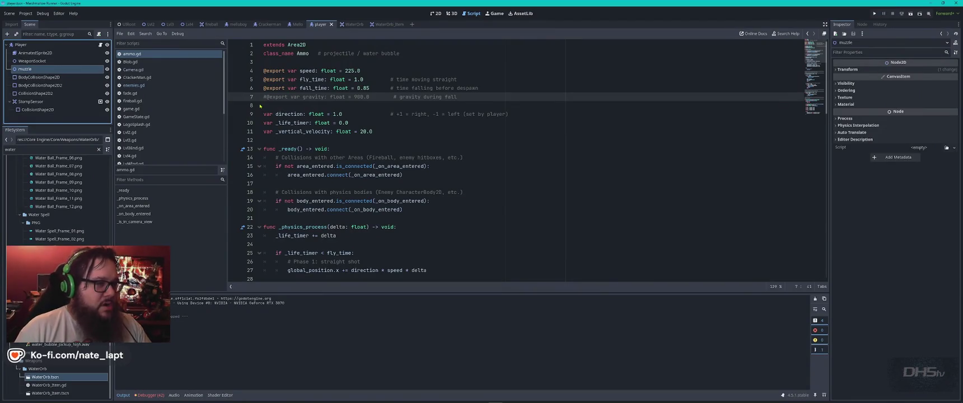
# Open WaterOrb_Item.gd from the FileSystem and copy all of its code over to ChatGPT
pyautogui.click(348, 25)
pyautogui.scroll(-5, 149, 152)
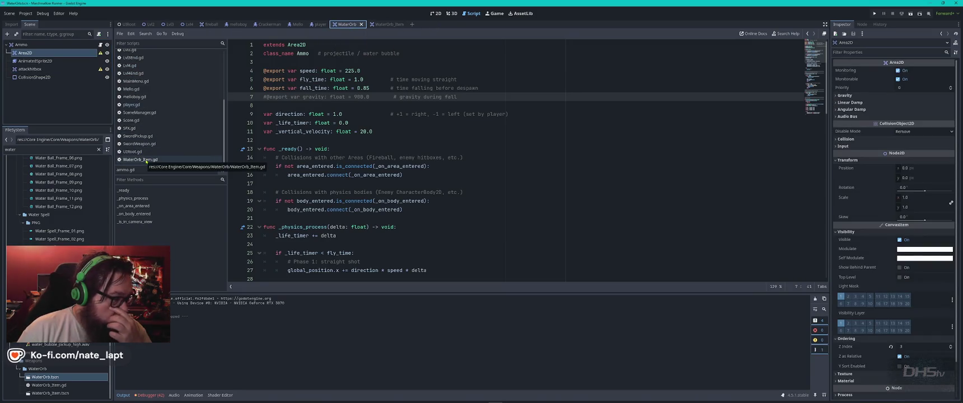
pyautogui.doubleClick(51, 385)
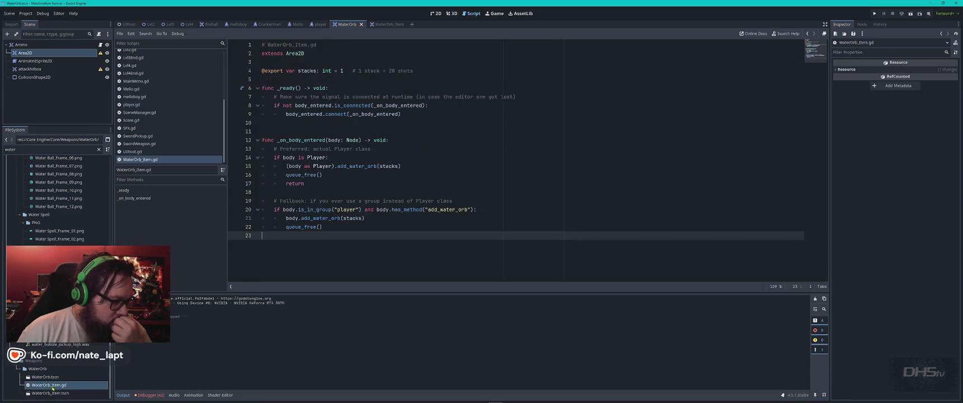
pyautogui.click(492, 185)
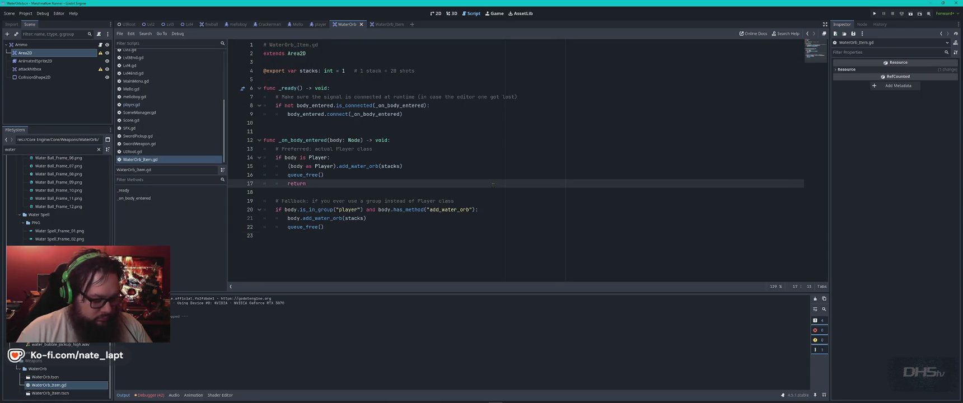
pyautogui.hotkey('ctrl', 'a')
pyautogui.hotkey('alt', 'Tab')
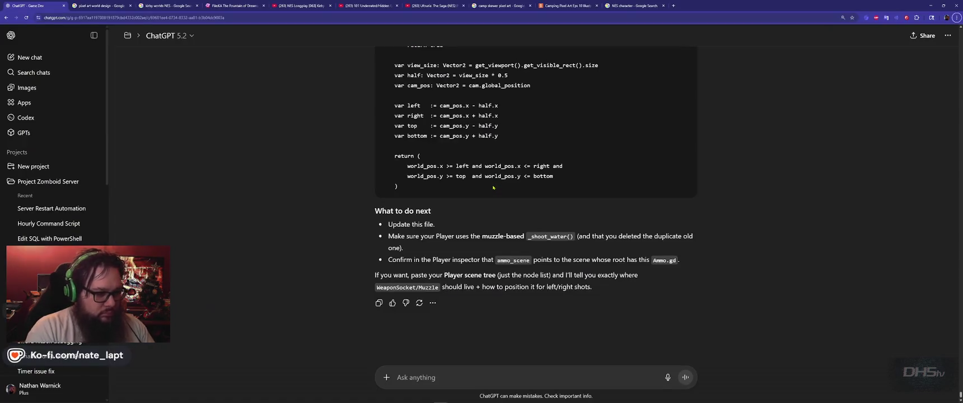
# Send ChatGPT 'waterorb.gd' plus the pasted WaterOrb_Item.gd code and read its cleaned-up version
pyautogui.click(446, 383)
pyautogui.write('waterorb.gd')
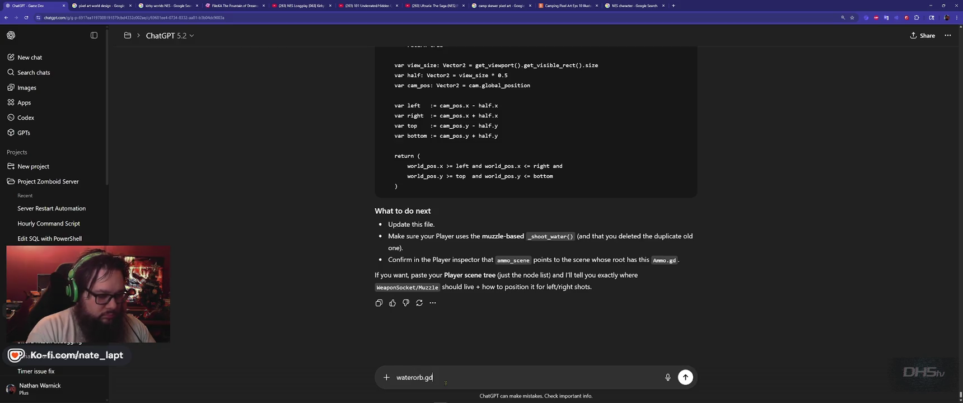
pyautogui.hotkey('shift', 'Return')
pyautogui.hotkey('shift', 'Return')
pyautogui.hotkey('ctrl', 'v')
pyautogui.press('Return')
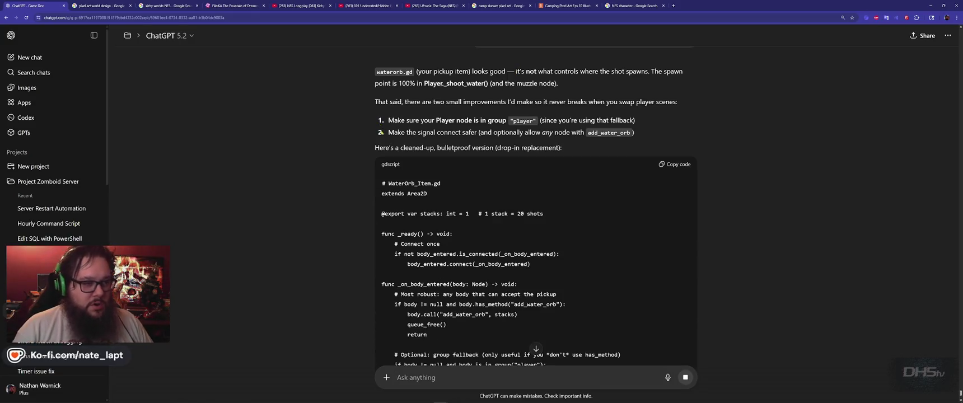
pyautogui.scroll(-3, 306, 193)
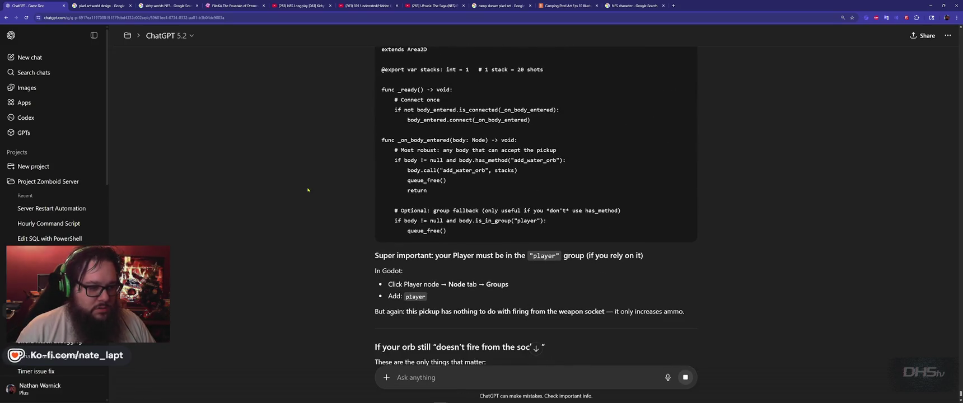
pyautogui.hotkey('alt', 'Tab')
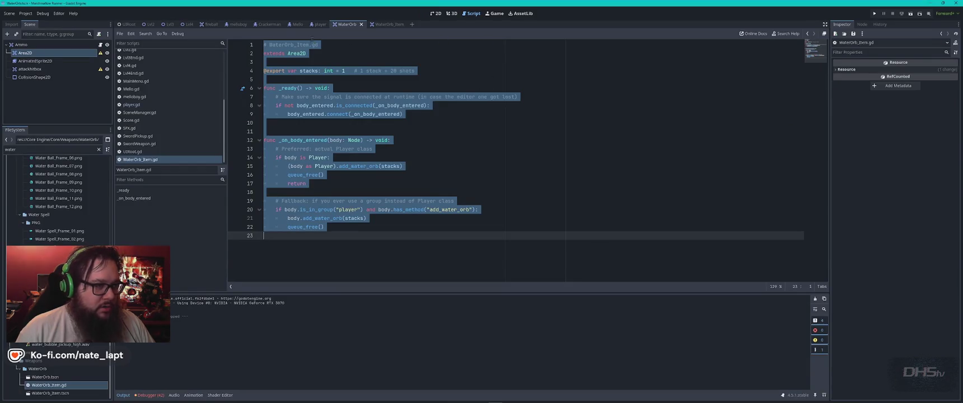
# Open the player scene and snip its Scene dock tree as an image
pyautogui.click(319, 24)
pyautogui.press('super')
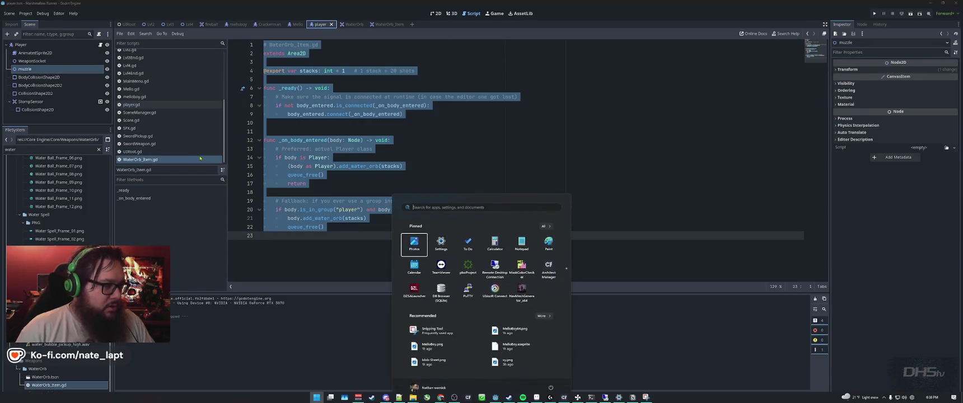
pyautogui.press('Escape')
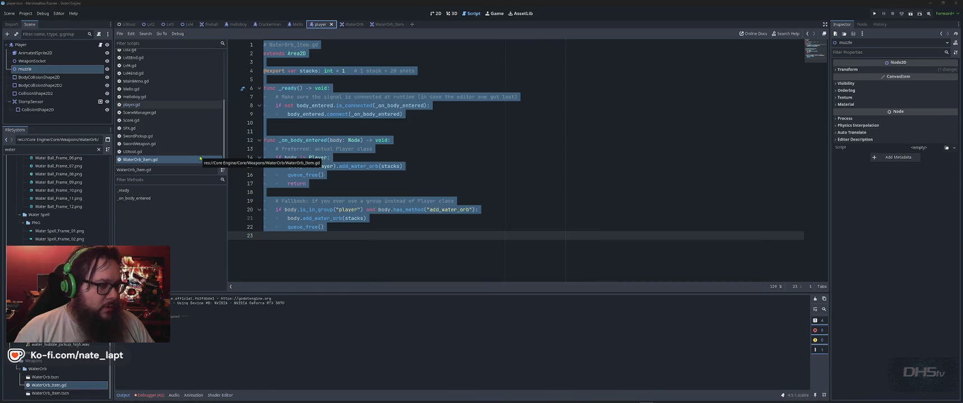
pyautogui.press('super+shift+s')
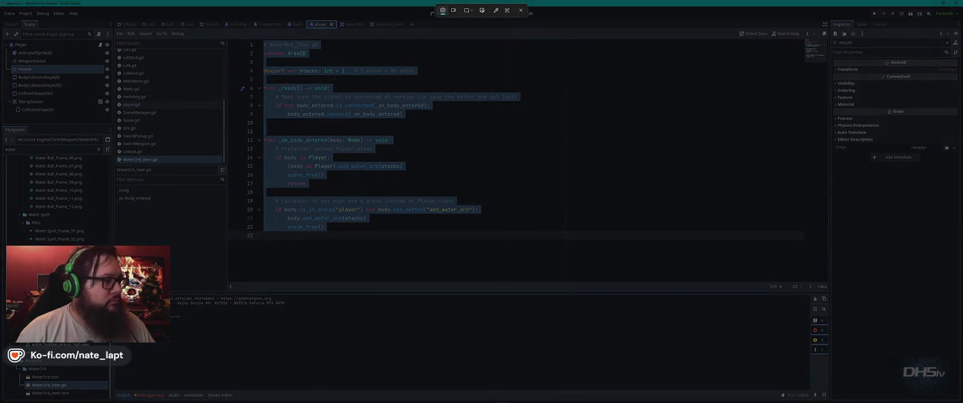
pyautogui.moveTo(1, 16); pyautogui.dragTo(122, 131)
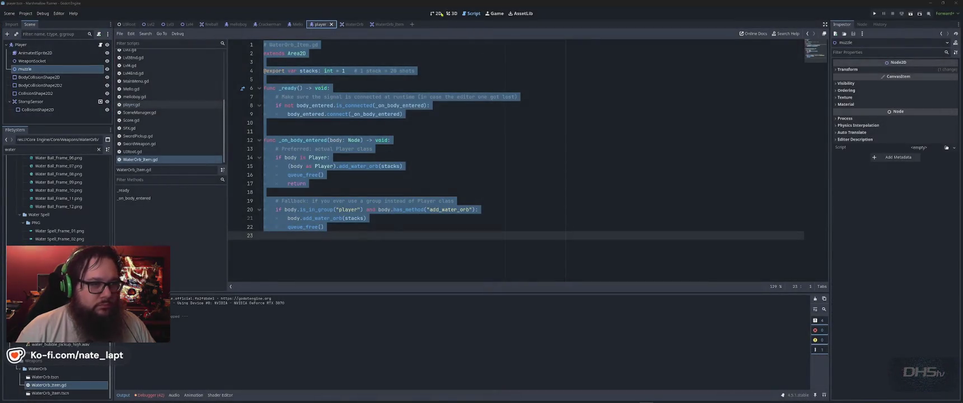
# In the 2D view, inspect the StompSensor, Player, AnimatedSprite2D and WeaponSocket nodes
pyautogui.click(440, 14)
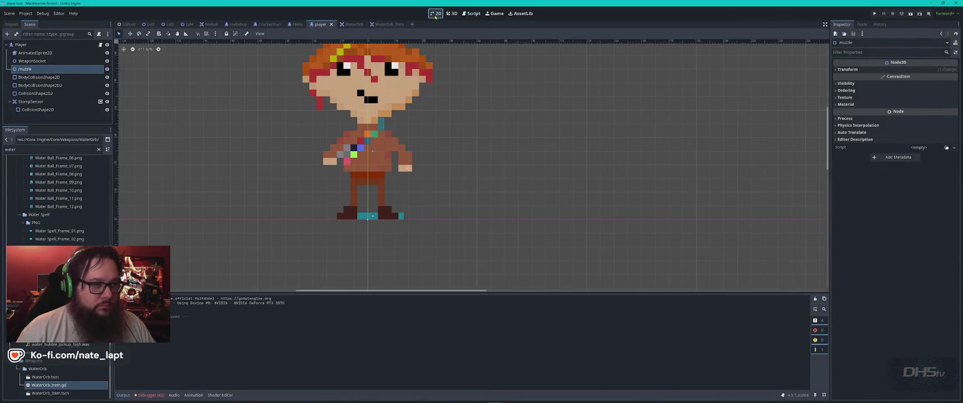
pyautogui.scroll(2, 500, 155)
pyautogui.scroll(-5, 500, 154)
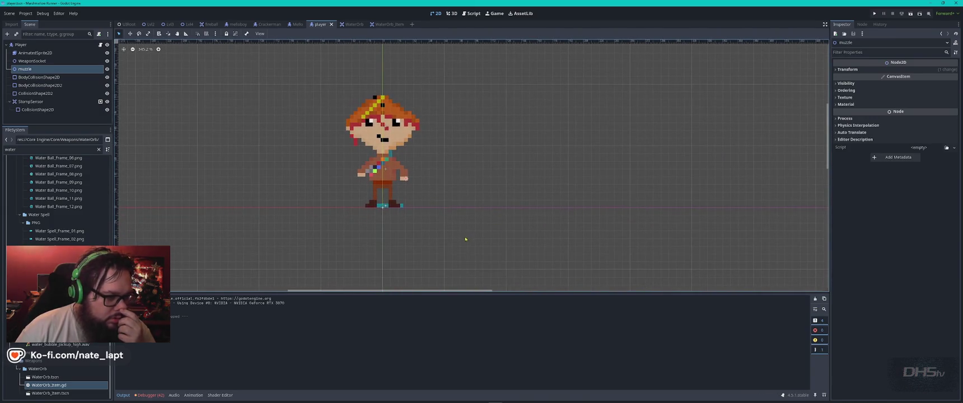
pyautogui.click(42, 103)
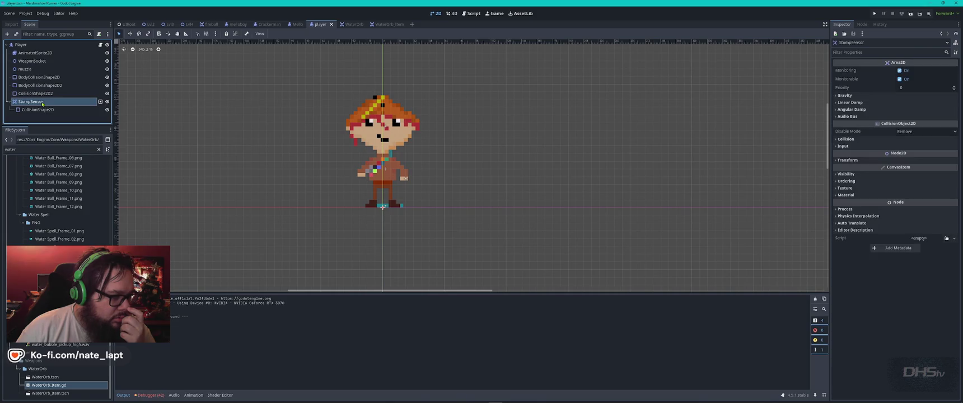
pyautogui.click(27, 46)
pyautogui.click(31, 53)
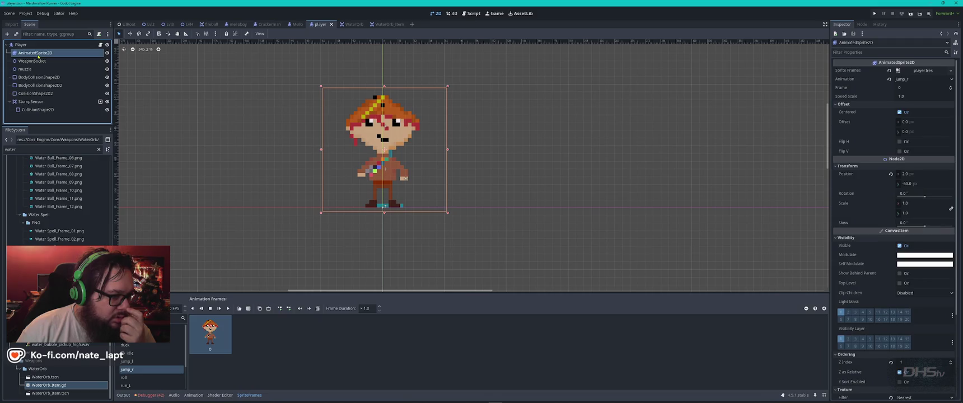
pyautogui.click(31, 61)
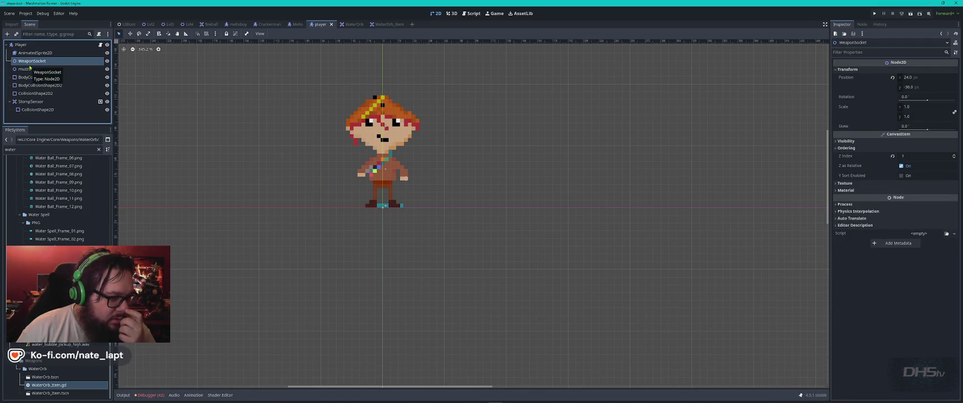
# Drag the muzzle node up onto the character's hand and run the game into a level
pyautogui.click(27, 69)
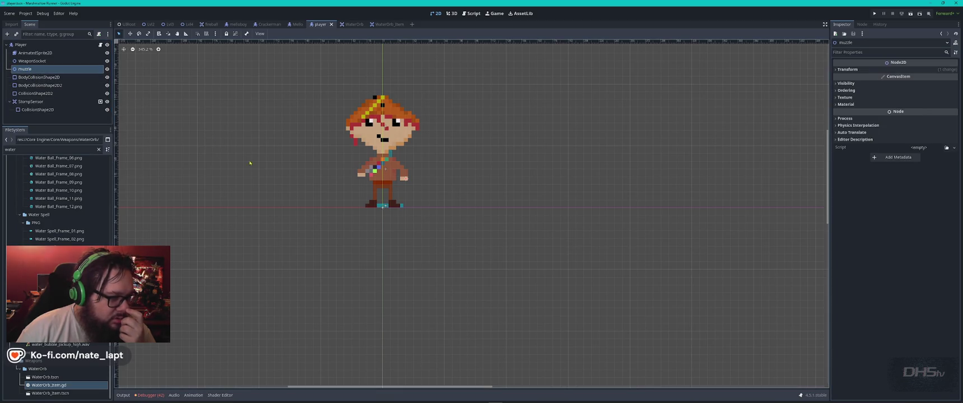
pyautogui.moveTo(406, 178); pyautogui.dragTo(415, 149)
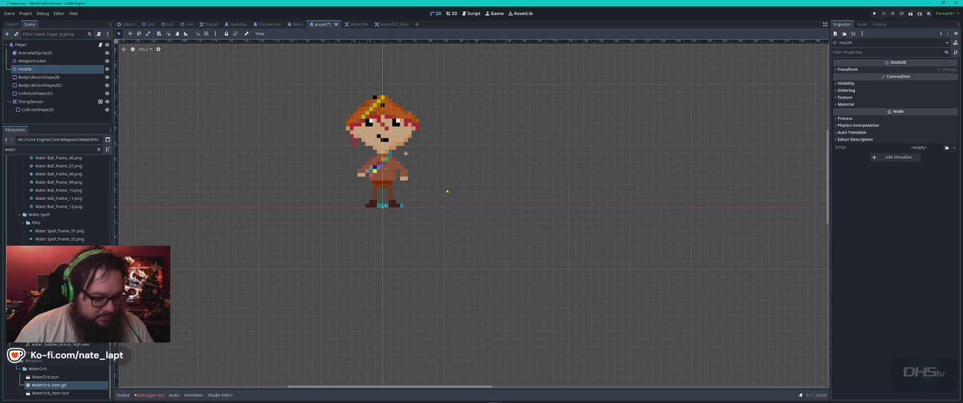
pyautogui.press('F5')
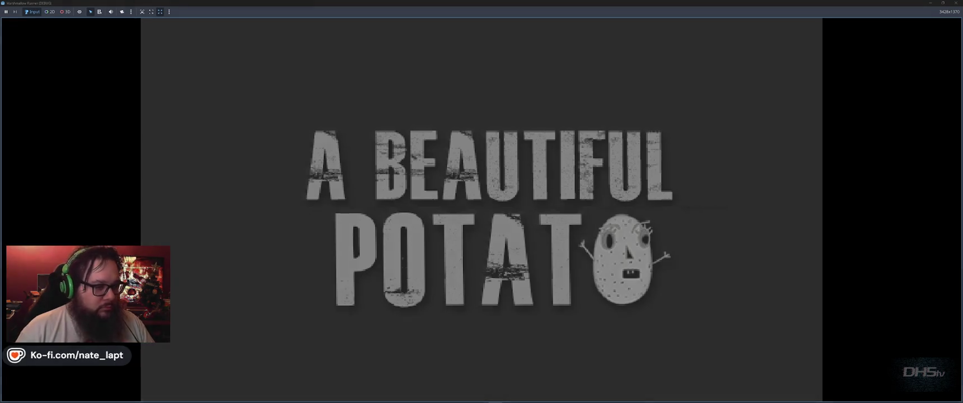
pyautogui.press('Return')
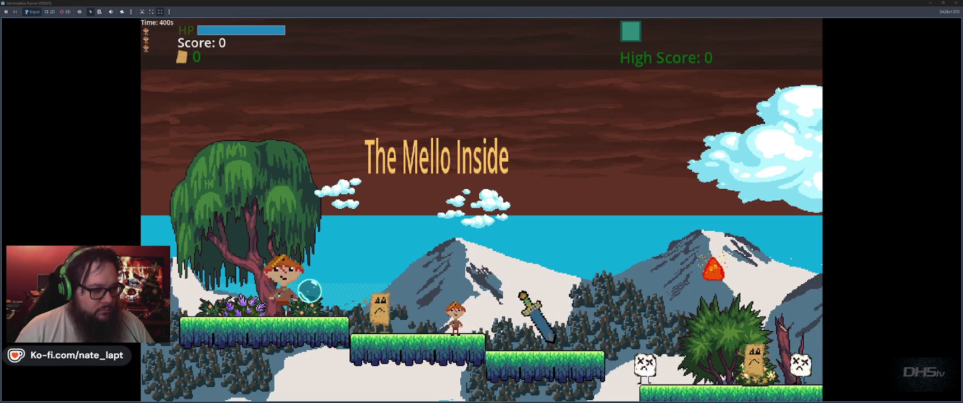
# Close the game, save the player scene and launch the Snipping Tool
pyautogui.press('F8')
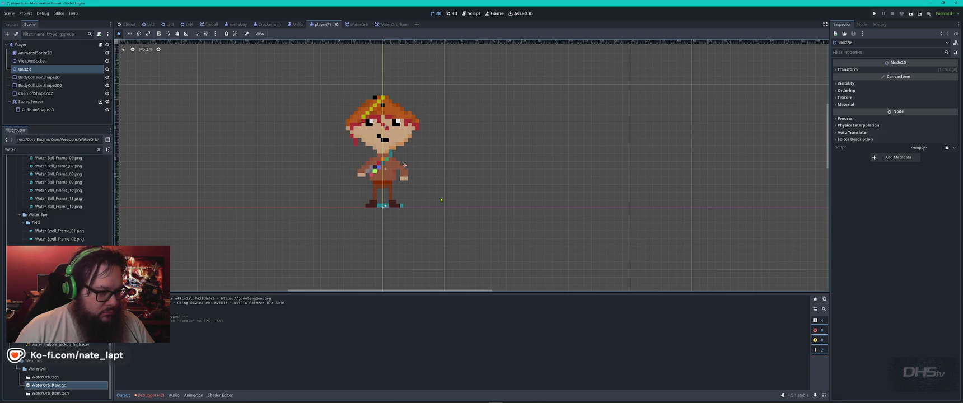
pyautogui.hotkey('ctrl', 's')
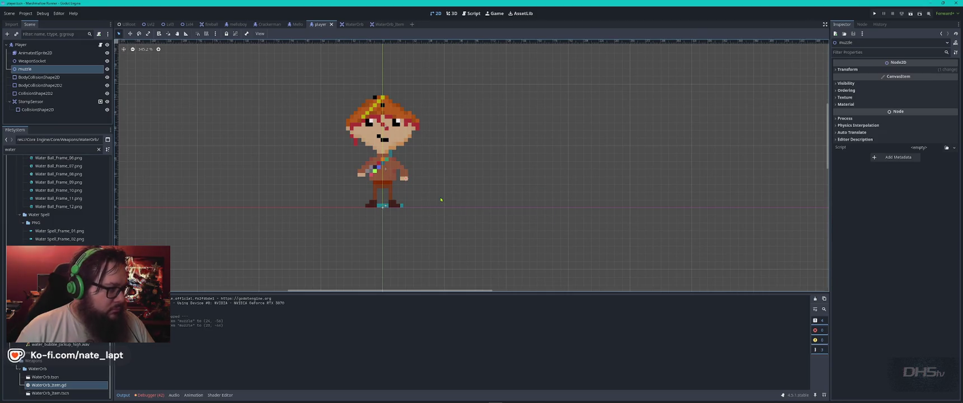
pyautogui.press('super')
pyautogui.write('snip')
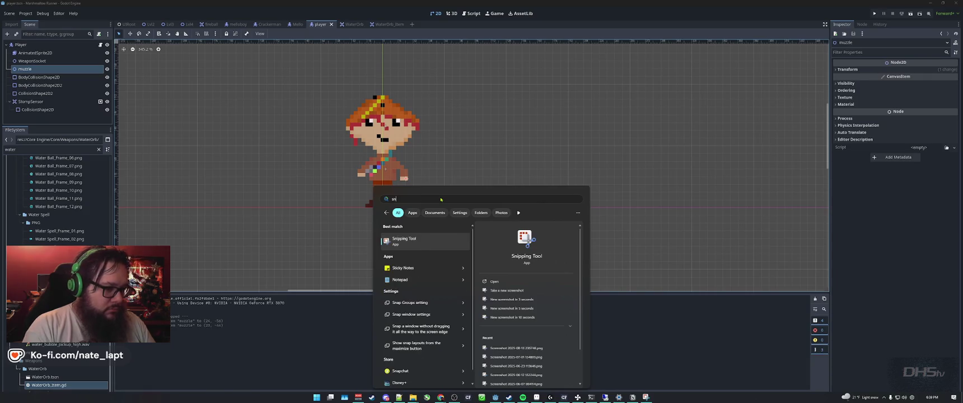
pyautogui.press('Return')
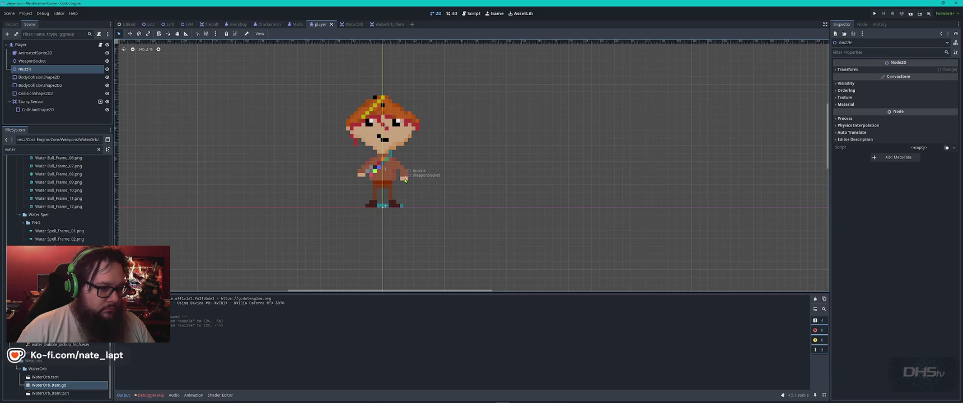
# Capture the Scene dock tree and character viewport as a screenshot
pyautogui.press('super+shift+s')
pyautogui.moveTo(445, 209)
pyautogui.mouseDown()
pyautogui.moveTo(98, 75)
pyautogui.moveTo(1, 23)
pyautogui.mouseUp()
pyautogui.hotkey('alt', 'Tab')
# Paste the scene-tree screenshot into ChatGPT, send it, and read the diagnosis
pyautogui.scroll(-5, 526, 301)
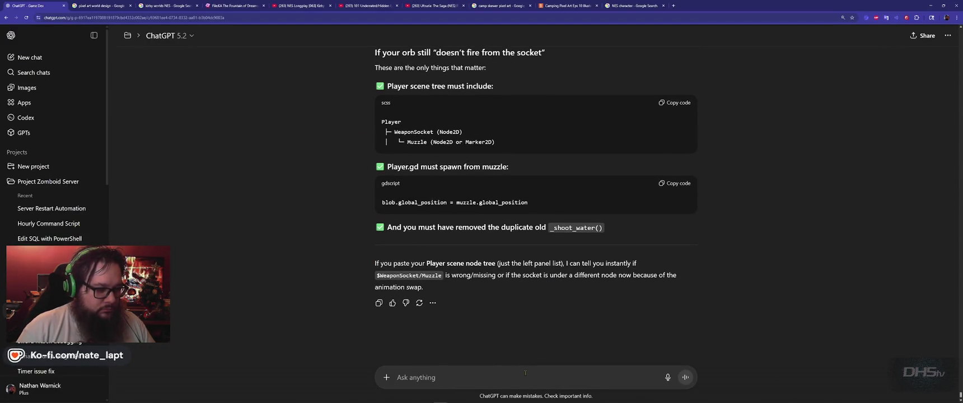
pyautogui.hotkey('ctrl', 'v')
pyautogui.press('Return')
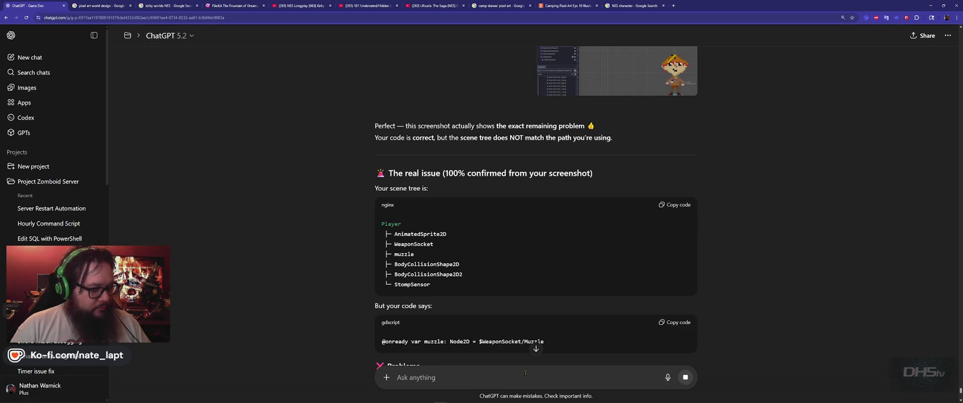
pyautogui.scroll(-3, 441, 295)
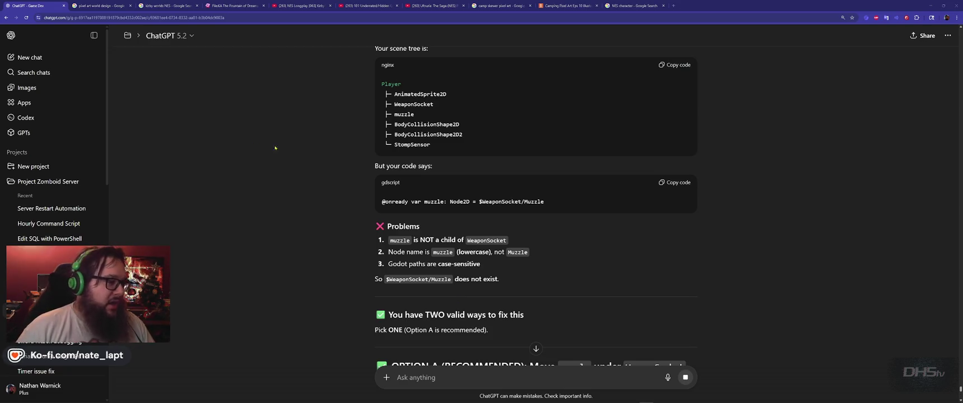
pyautogui.hotkey('alt', 'Tab')
pyautogui.hotkey('alt', 'Tab')
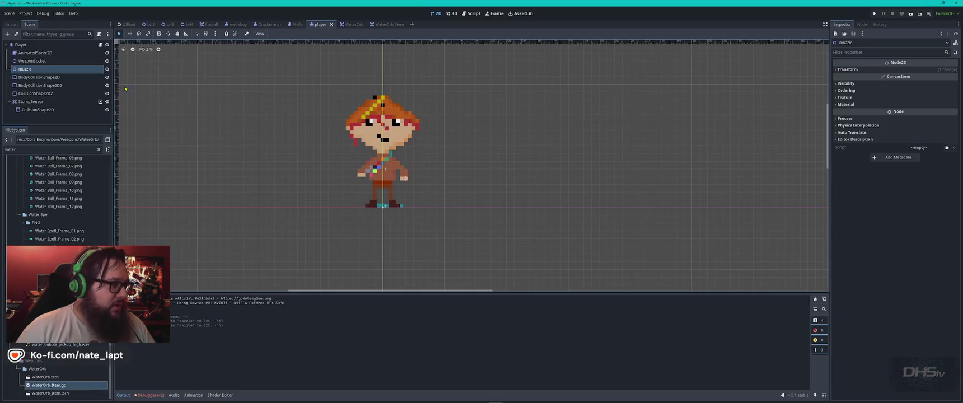
# Reparent muzzle under WeaponSocket, rename it 'Muzzle', and run the project
pyautogui.moveTo(35, 71); pyautogui.dragTo(34, 61)
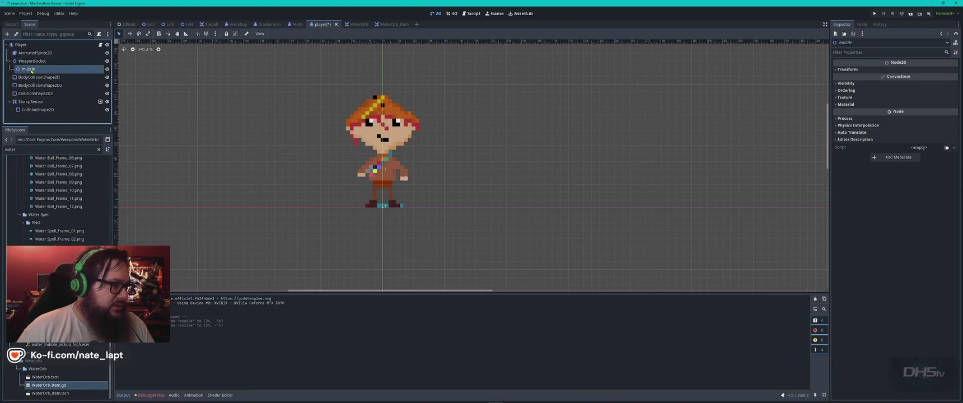
pyautogui.press('F2')
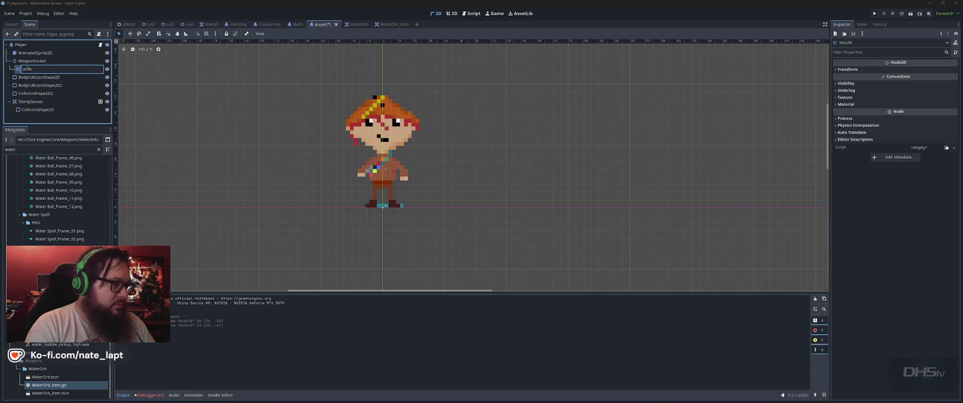
pyautogui.write('M')
pyautogui.press('Return')
pyautogui.press('F5')
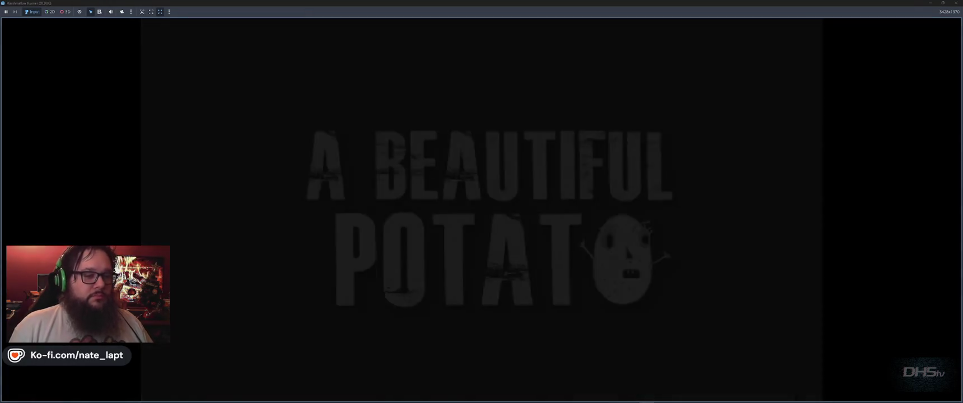
# Start the game, jump onto the enemy, grab the sword pickup and defeat enemies
pyautogui.press('Return')
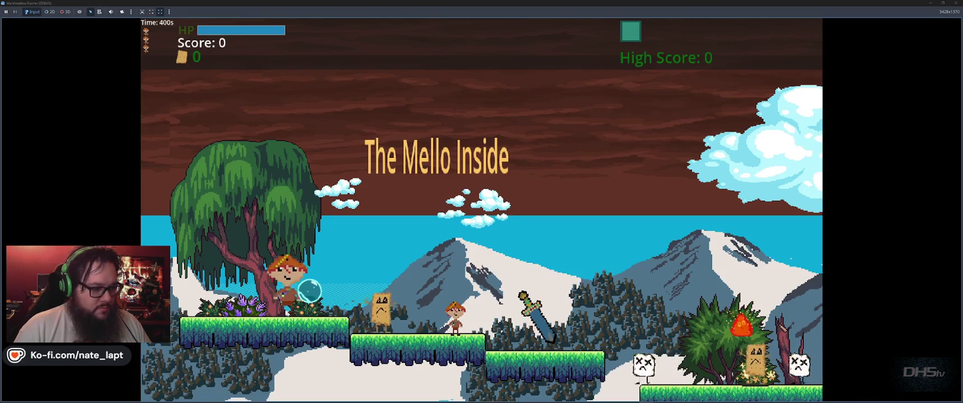
pyautogui.press('Right')
pyautogui.press('space')
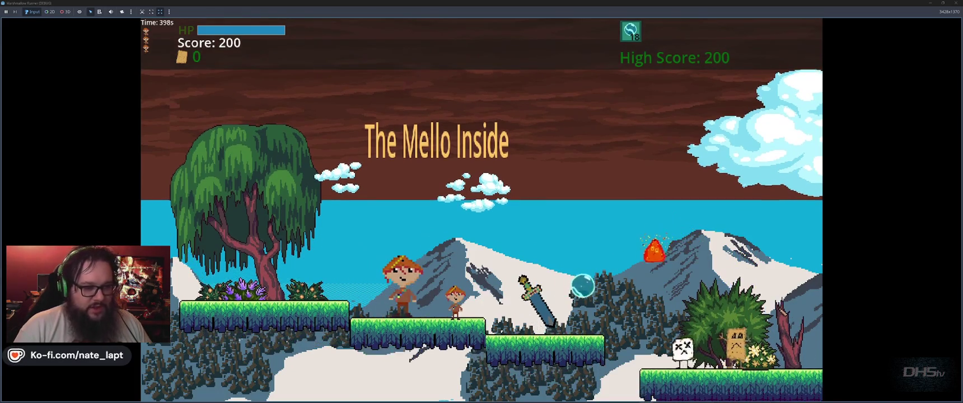
pyautogui.press('space')
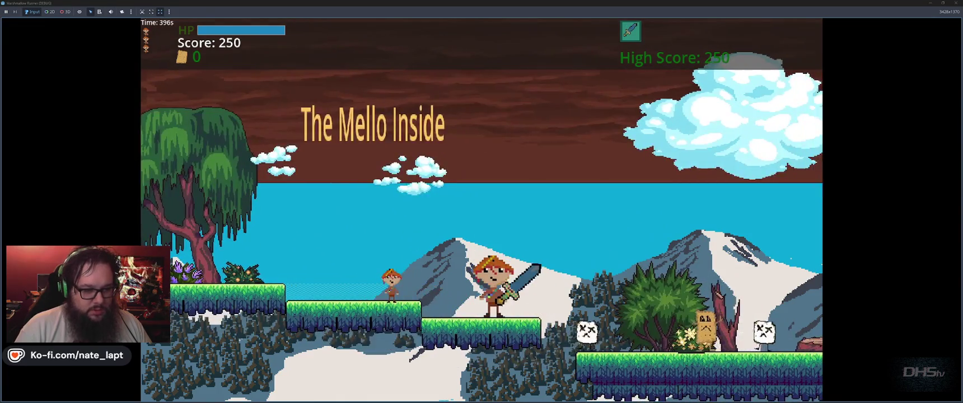
pyautogui.press('space')
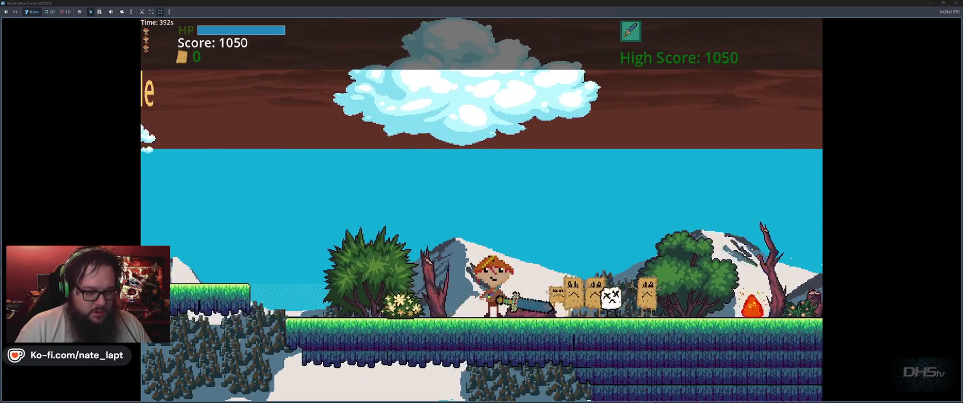
pyautogui.press('space')
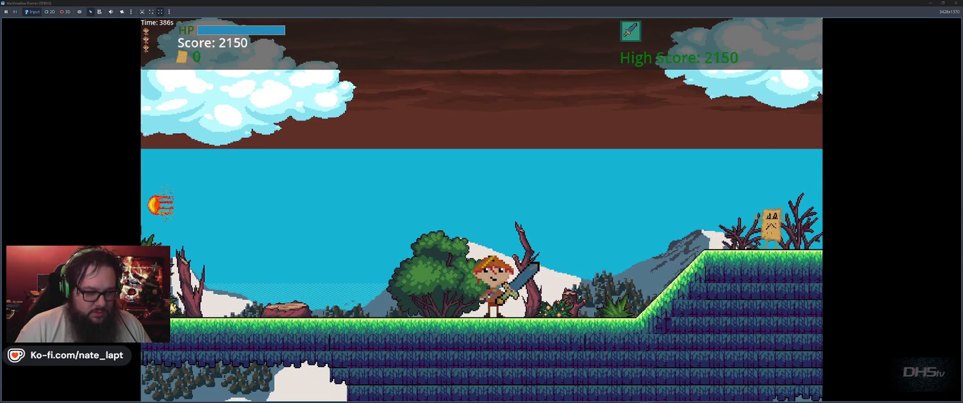
# Climb the ledges, equip the sword with X, jump the fireballs, then close the game
pyautogui.press('space')
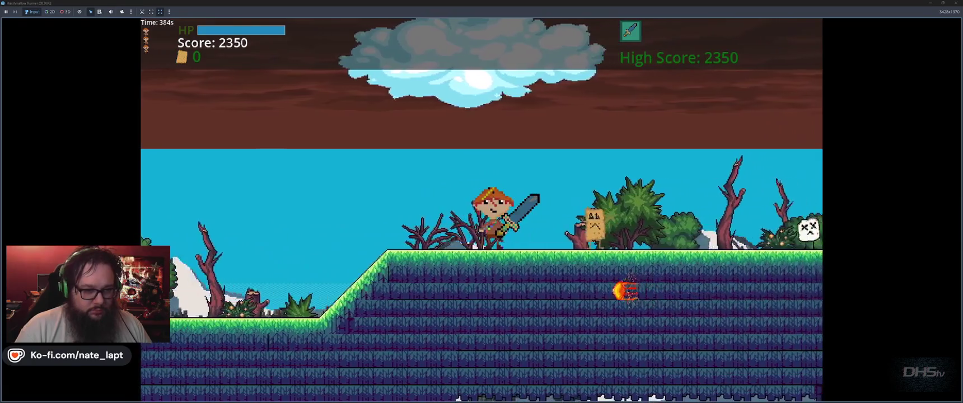
pyautogui.press('space')
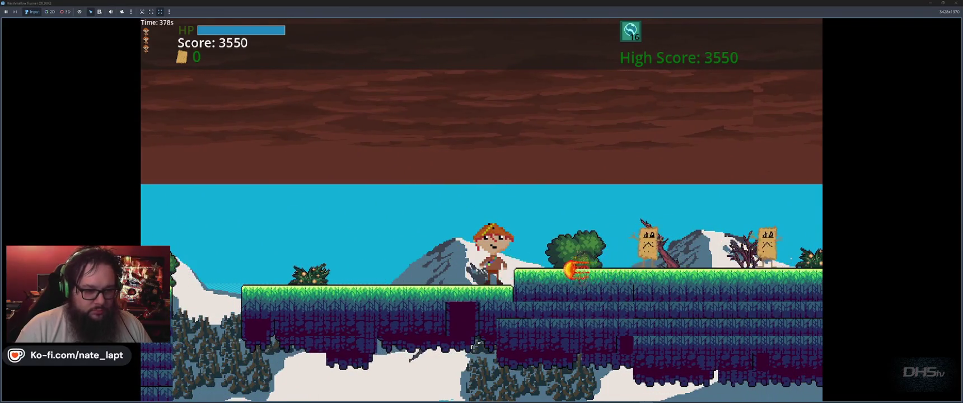
pyautogui.press('space')
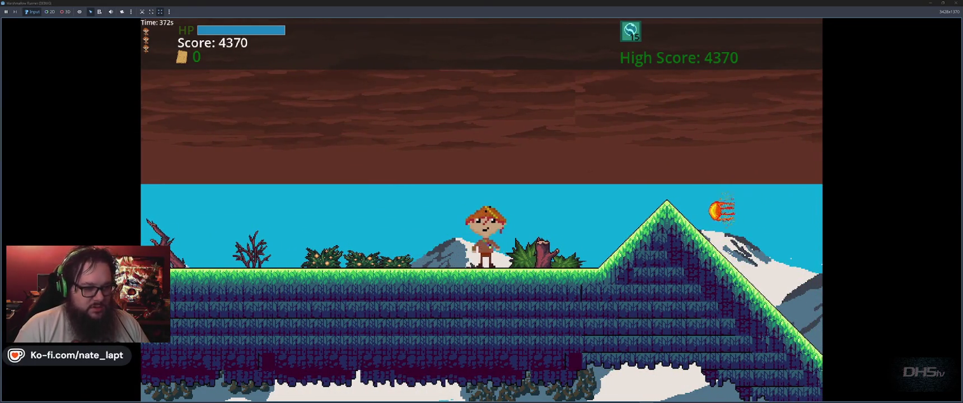
pyautogui.press('x')
pyautogui.press('space')
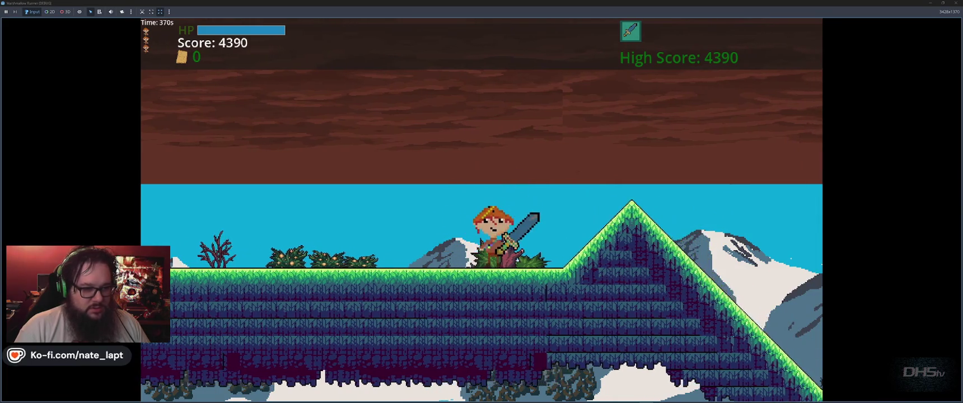
pyautogui.press('space')
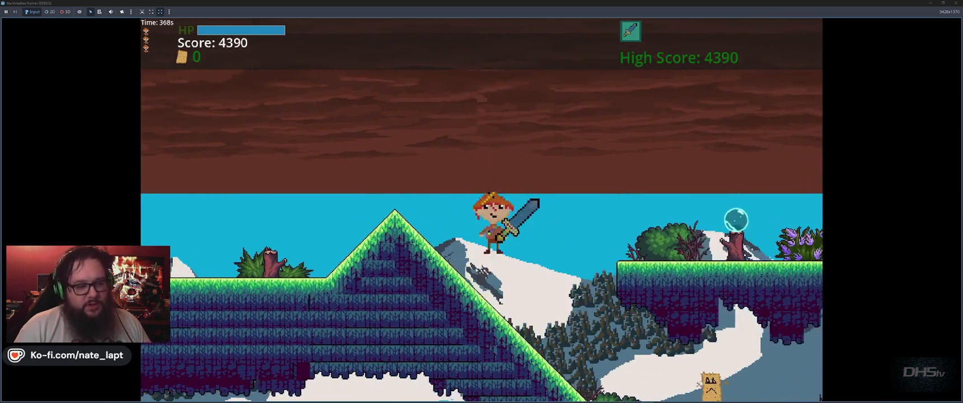
pyautogui.press('space')
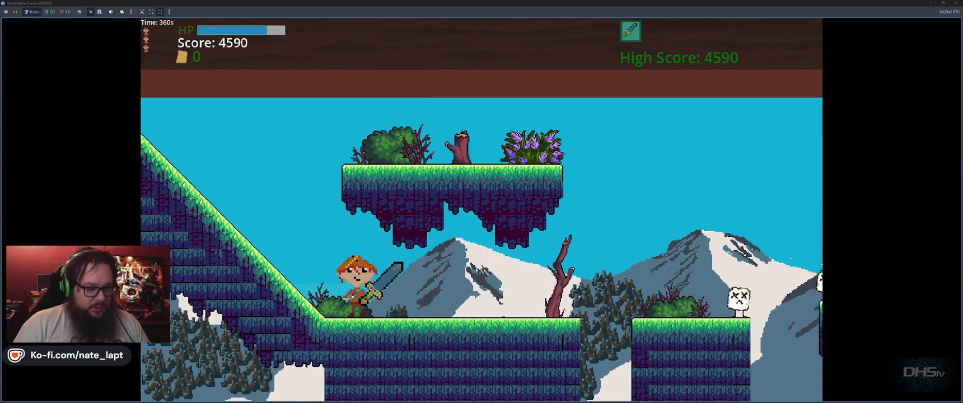
pyautogui.press('F8')
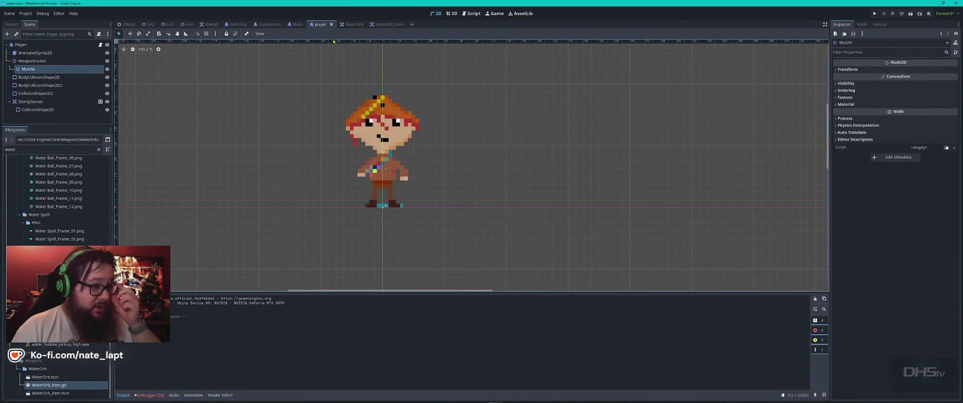
# Search for and open the Sword02 scene, then select its Sprite2D node
pyautogui.click(44, 149)
pyautogui.write('s')
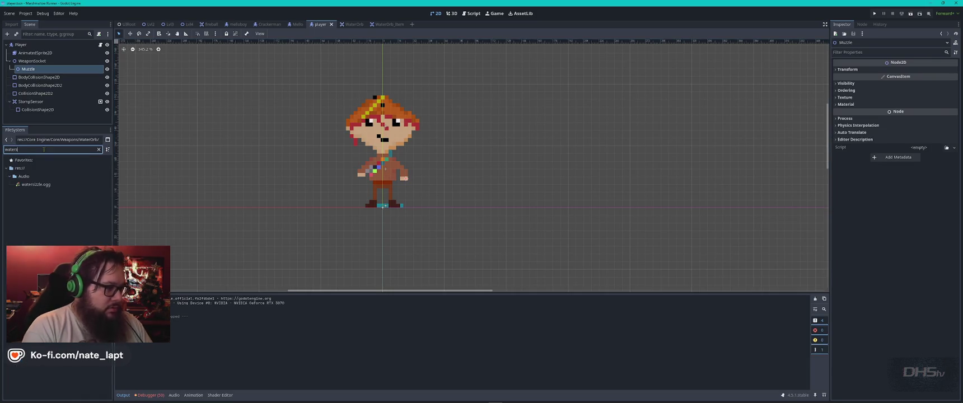
pyautogui.write('sword')
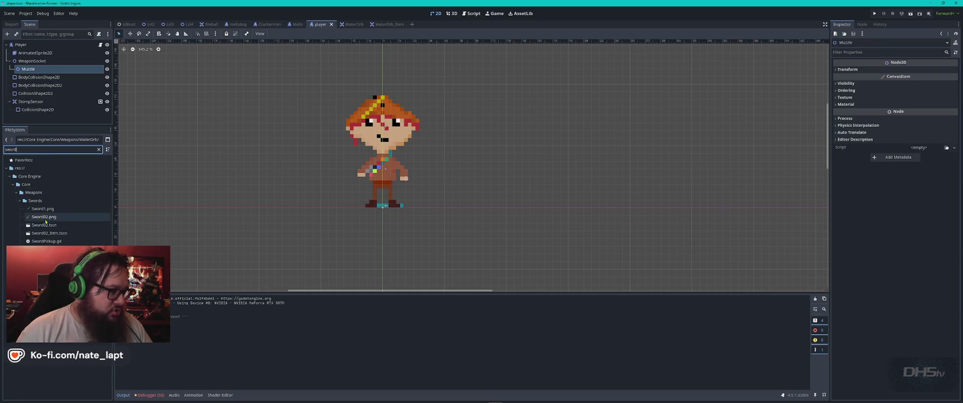
pyautogui.doubleClick(49, 224)
pyautogui.scroll(-6, 456, 130)
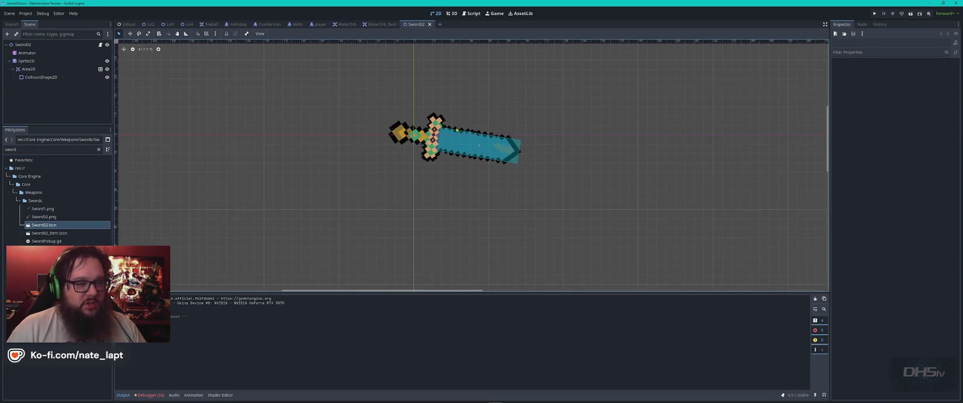
pyautogui.click(27, 53)
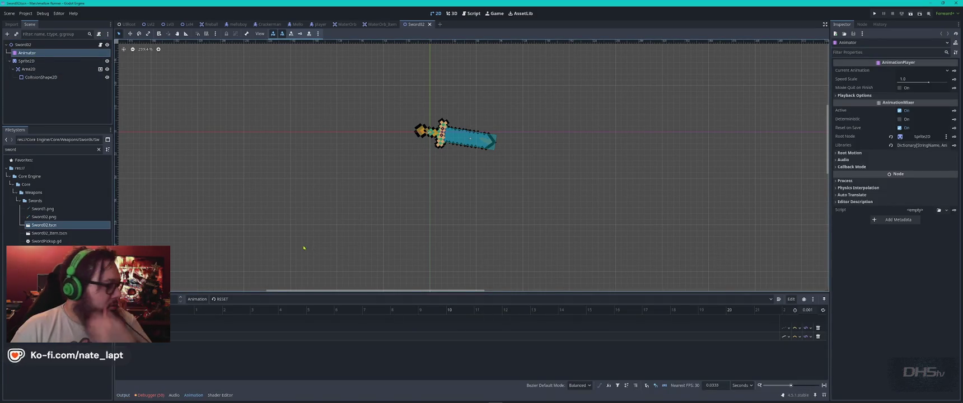
pyautogui.click(105, 61)
pyautogui.click(108, 62)
pyautogui.click(107, 61)
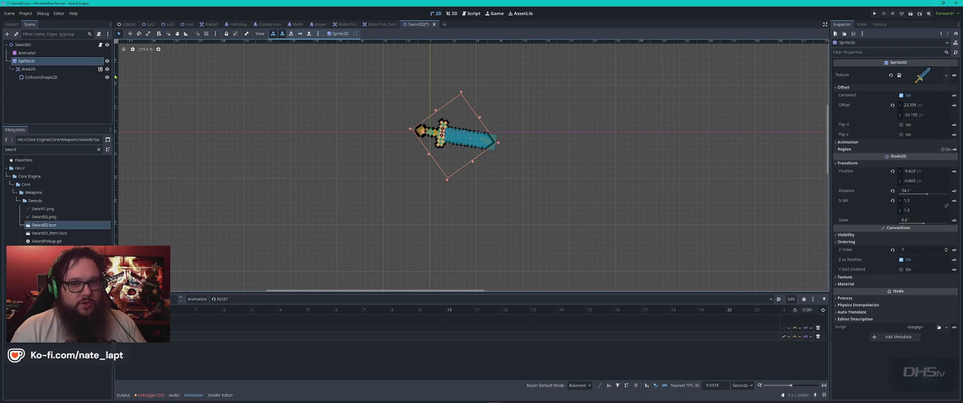
# Set the sword Sprite2D's scale to 1 on both x and y
pyautogui.click(916, 201)
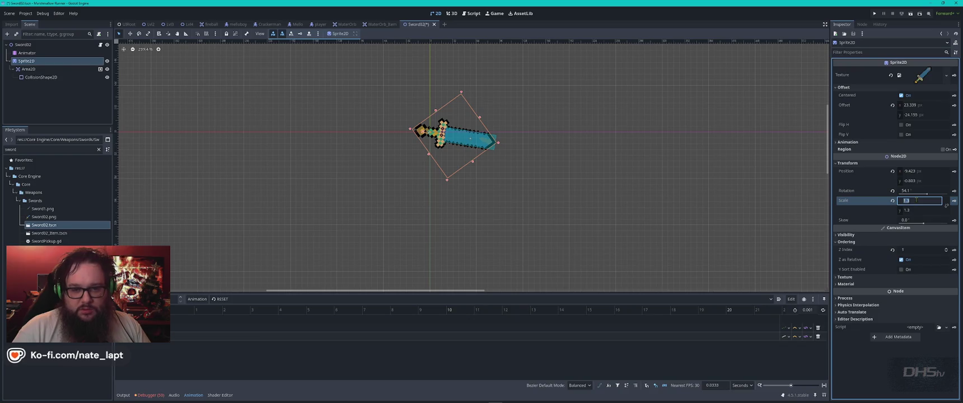
pyautogui.write('1')
pyautogui.press('Tab')
pyautogui.write('1')
pyautogui.press('Return')
pyautogui.scroll(5, 474, 138)
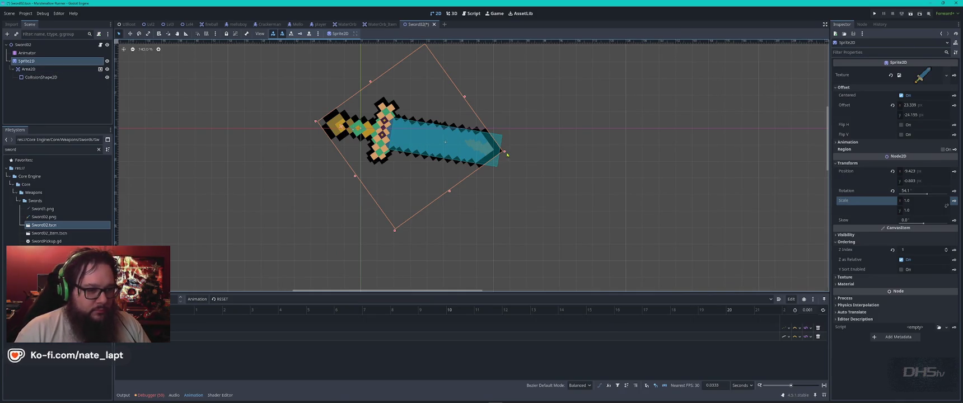
pyautogui.moveTo(504, 151); pyautogui.dragTo(664, 170)
pyautogui.hotkey('ctrl', 'z')
pyautogui.scroll(-5, 448, 134)
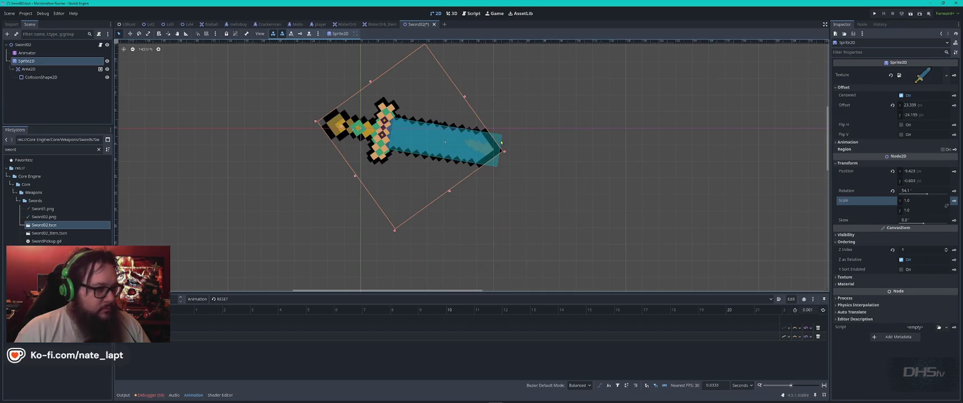
# Move the sword sprite to the origin (0,0), save the scene and run the game
pyautogui.moveTo(403, 136)
pyautogui.mouseDown()
pyautogui.moveTo(423, 139)
pyautogui.moveTo(414, 136)
pyautogui.mouseUp()
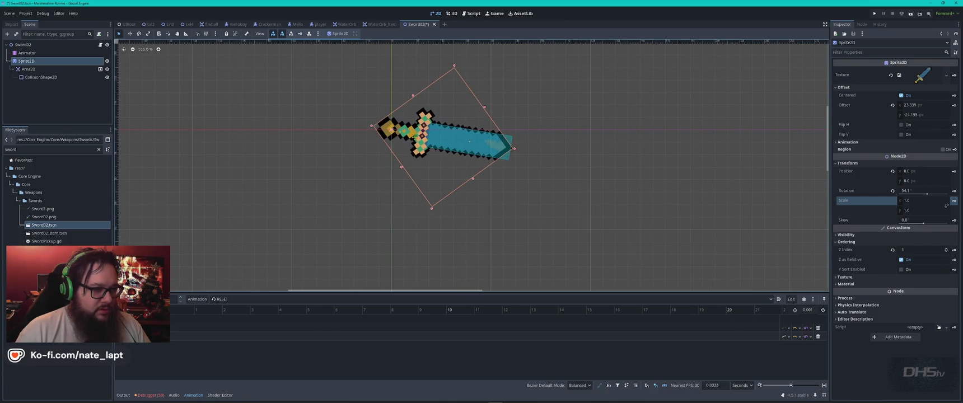
pyautogui.hotkey('ctrl', 's')
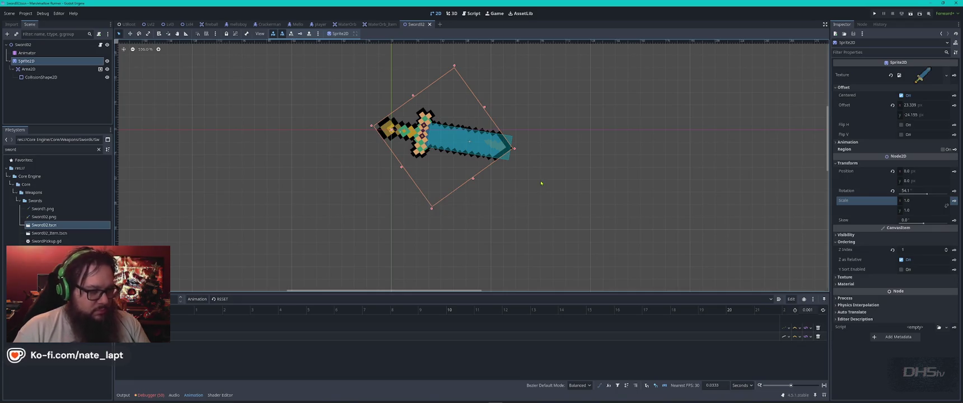
pyautogui.press('F5')
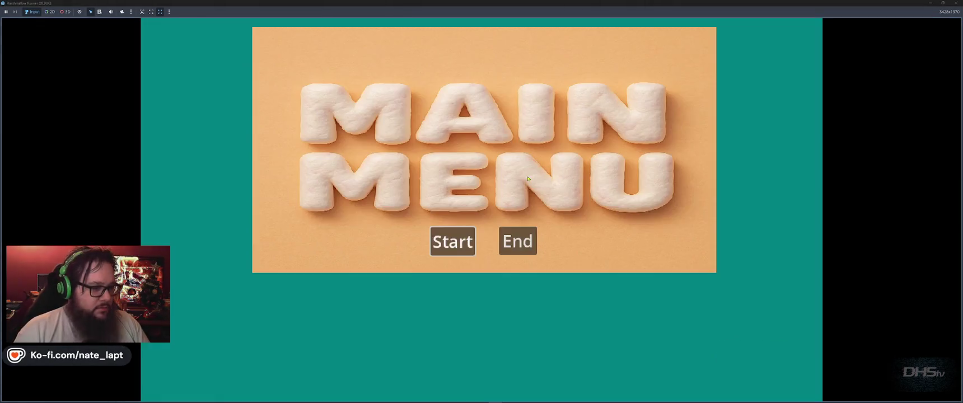
# Start the level, run right to pick up the sword, swing it, then stop the game
pyautogui.click(451, 241)
pyautogui.press('Right')
pyautogui.press('space')
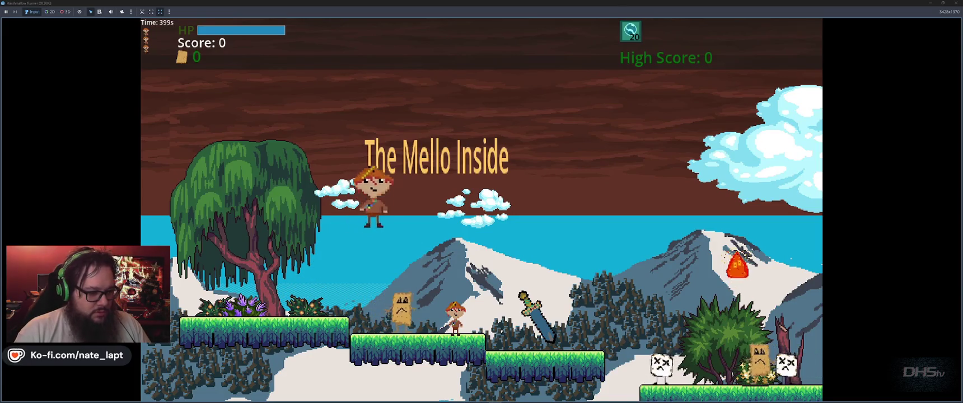
pyautogui.press('Right')
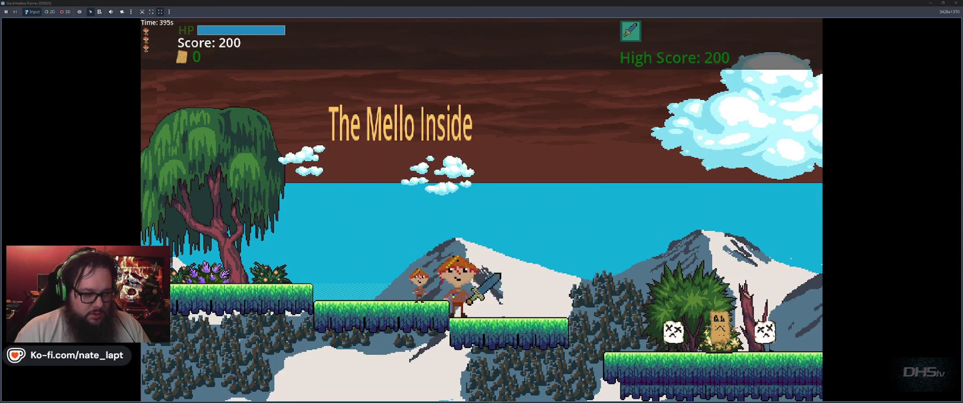
pyautogui.press('Right')
pyautogui.press('Right')
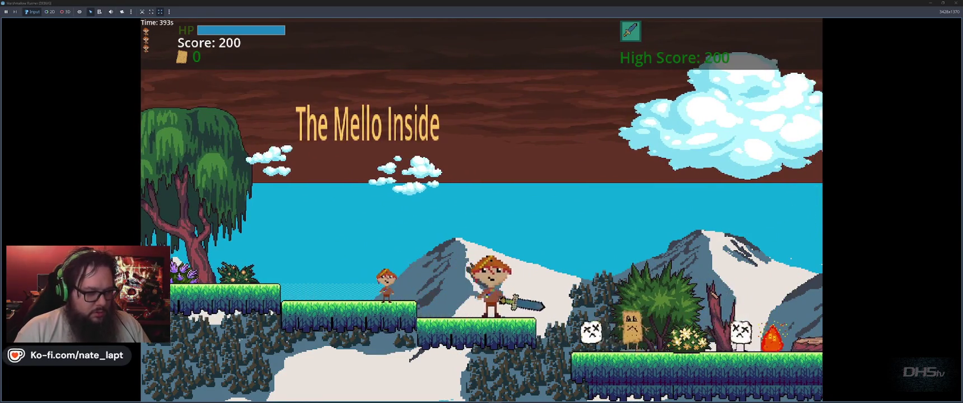
pyautogui.press('Left')
pyautogui.press('Right')
pyautogui.press('Left')
pyautogui.press('F8')
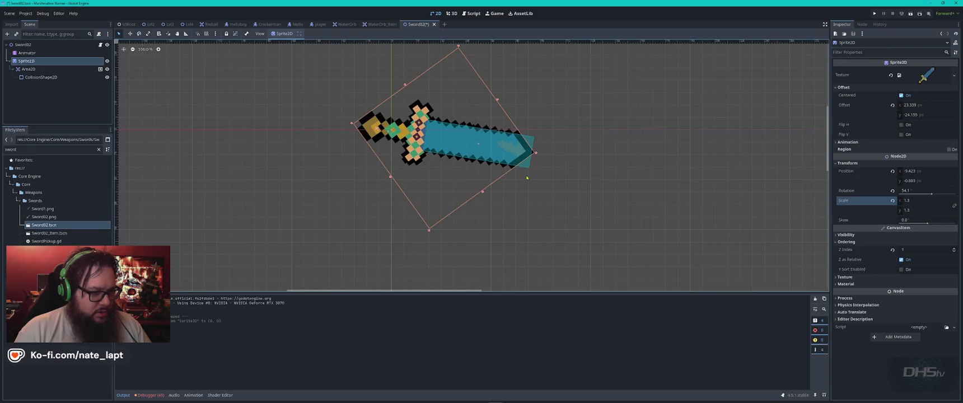
# Undo the last sword sprite change and run the game again
pyautogui.hotkey('ctrl', 'z')
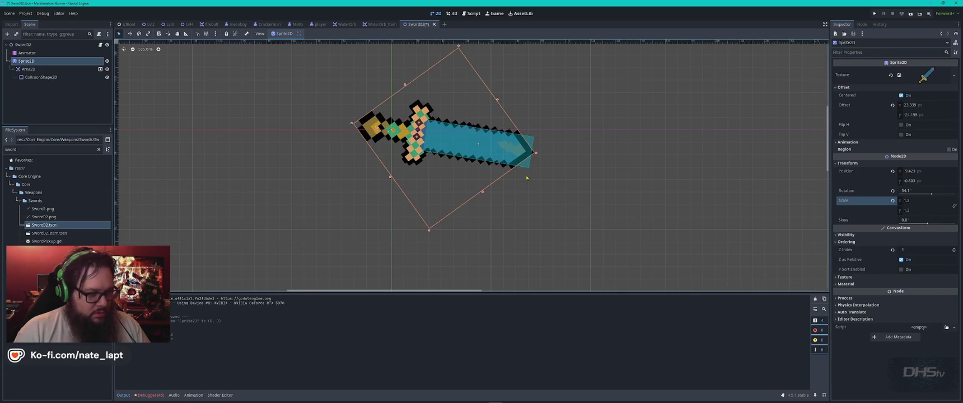
pyautogui.press('F5')
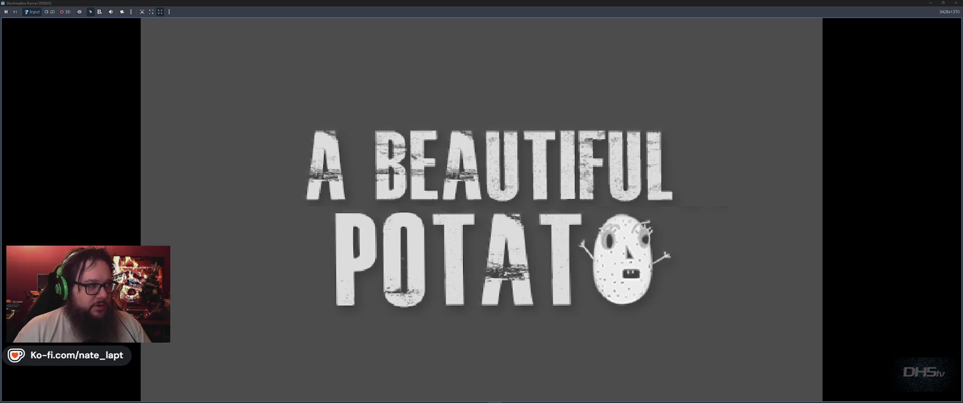
# Start the game, run right and jump to grab the 1.3-scale sword, then stop it
pyautogui.press('Return')
pyautogui.press('Right')
pyautogui.press('space')
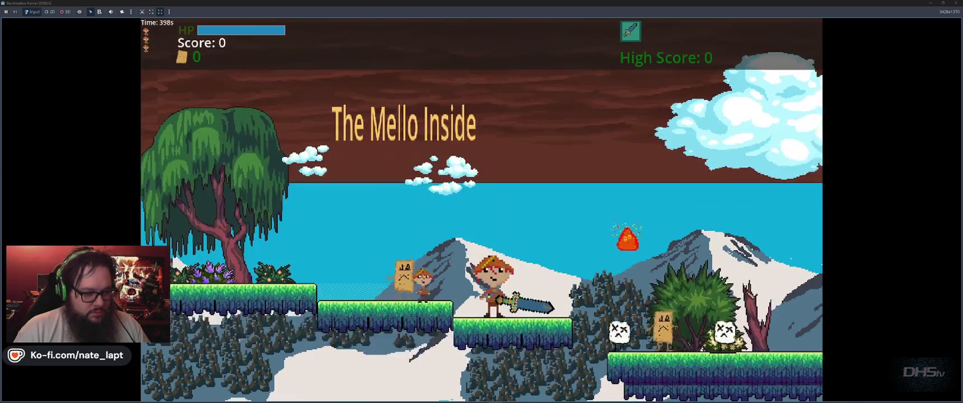
pyautogui.press('F8')
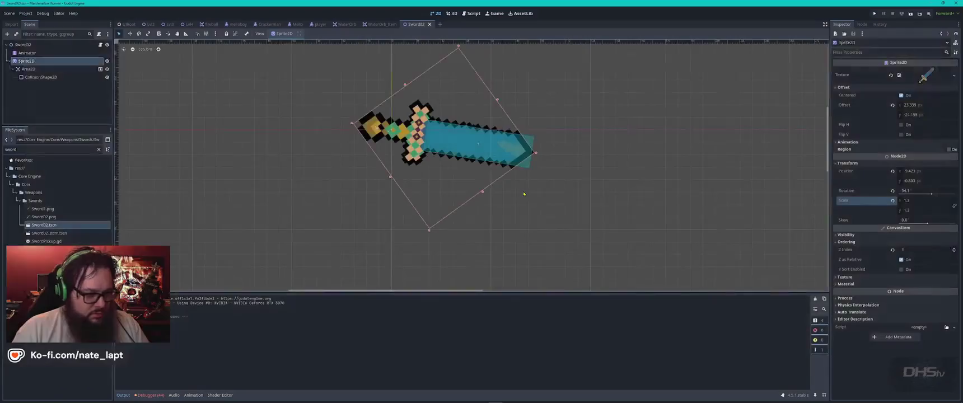
# Reset the sword sprite to scale 1.0 at position (0,0) and open player.gd
pyautogui.hotkey('alt', 'r')
pyautogui.hotkey('alt', 'w')
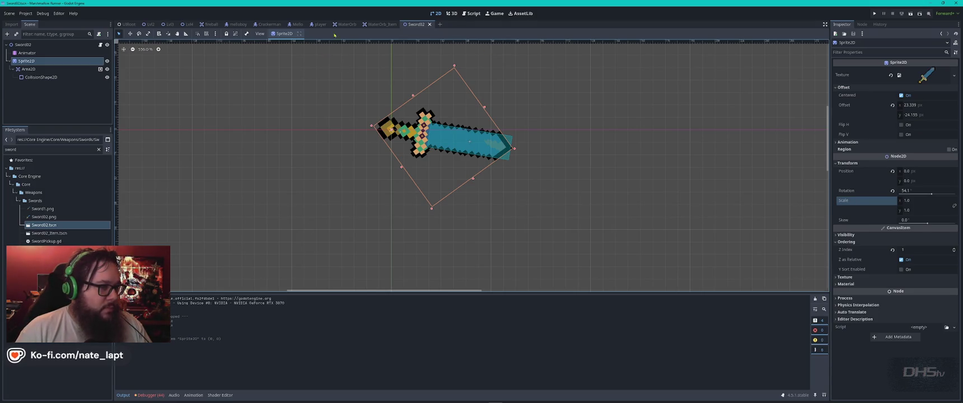
pyautogui.click(471, 13)
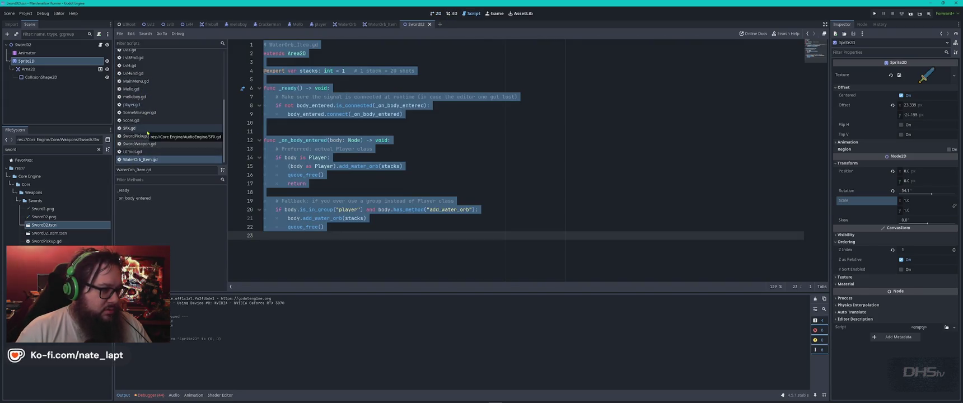
pyautogui.scroll(2, 156, 117)
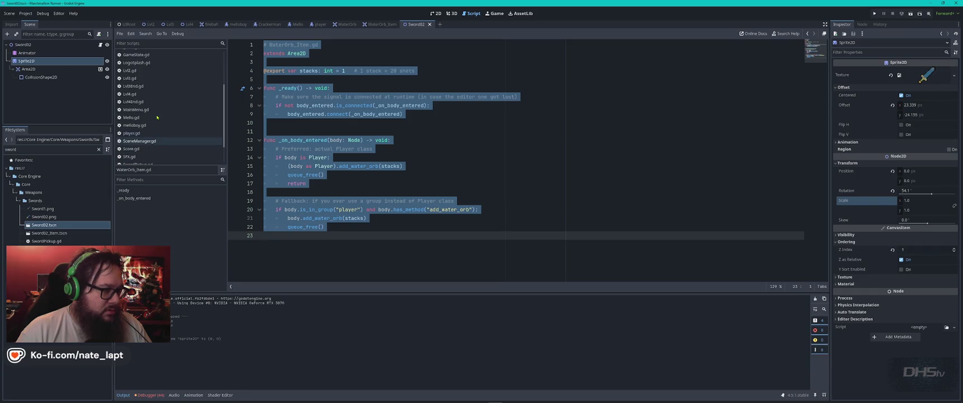
pyautogui.click(132, 133)
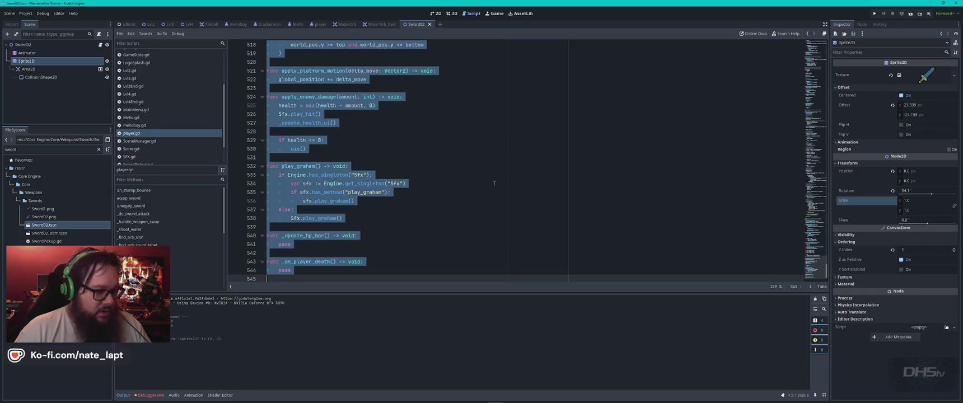
# Run the game again with F5
pyautogui.hotkey('alt', 'Tab')
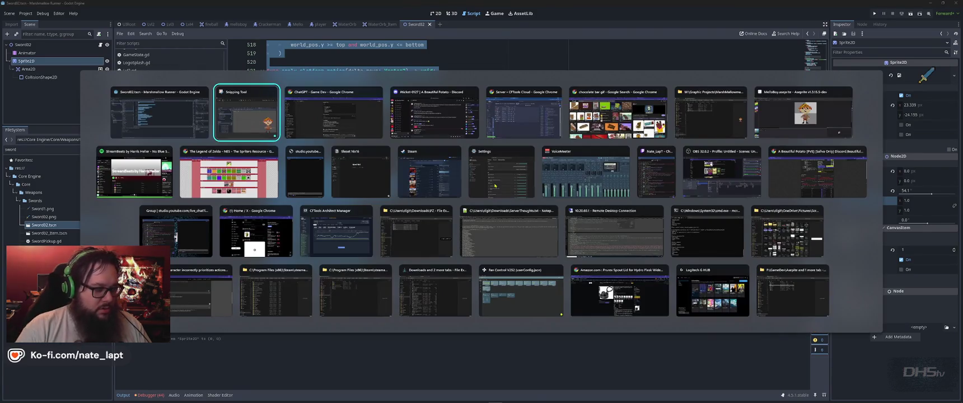
pyautogui.hotkey('shift', 'Tab')
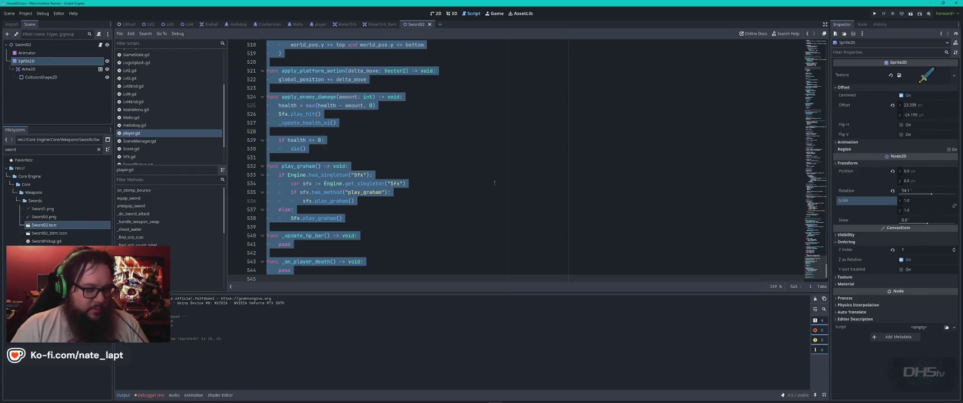
pyautogui.press('F5')
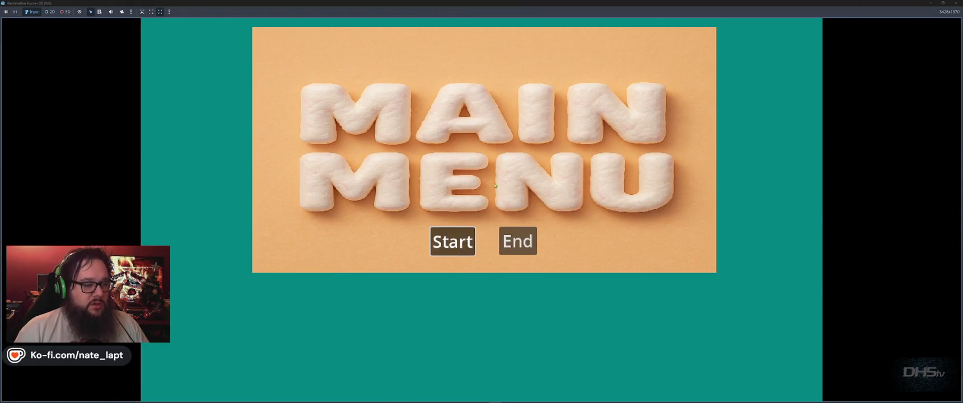
# Start the level, grab the sword, walk left then right to check its facing, then stop
pyautogui.press('Return')
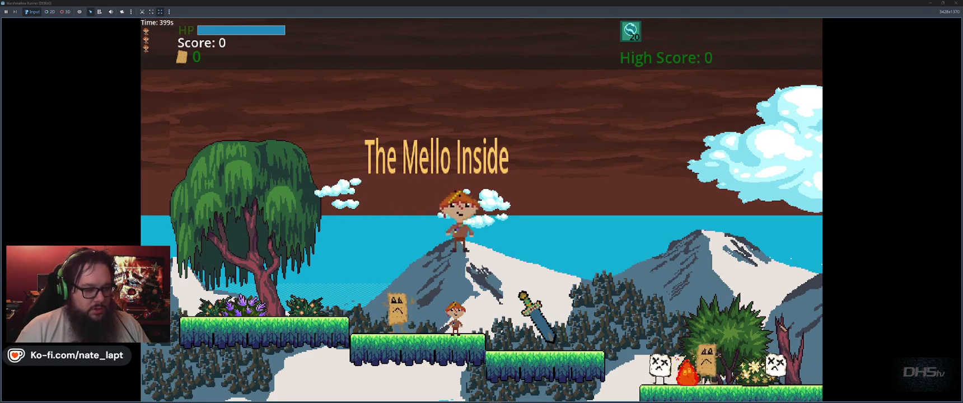
pyautogui.press('Right')
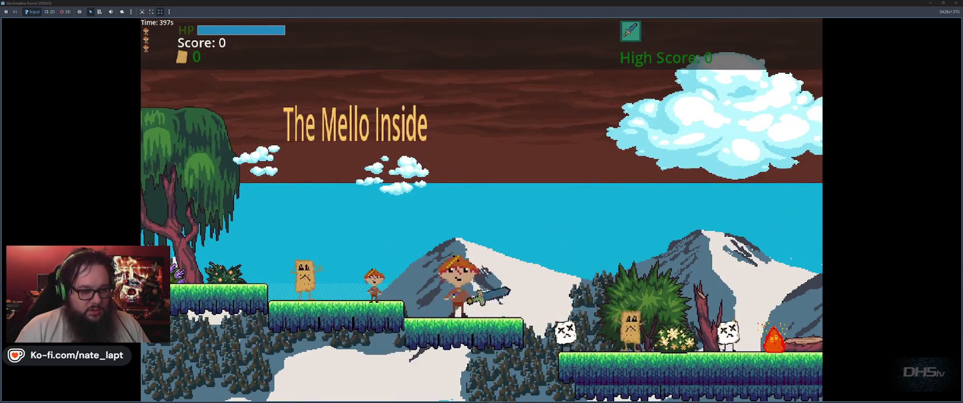
pyautogui.press('Left')
pyautogui.press('Right')
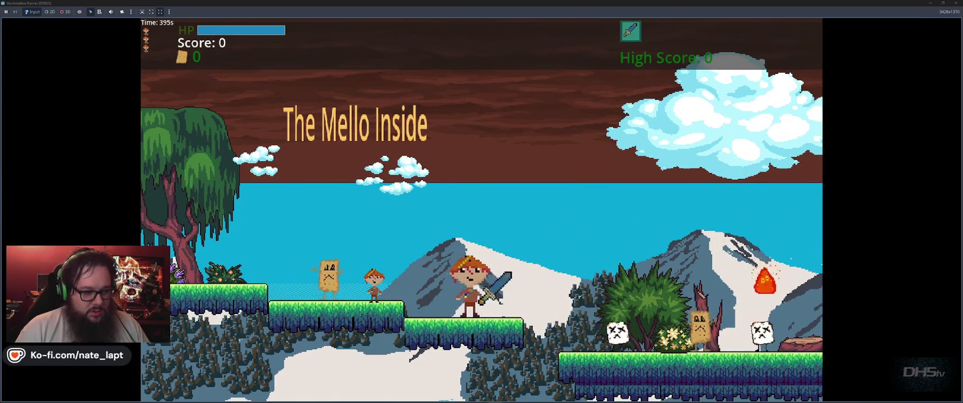
pyautogui.press('F8')
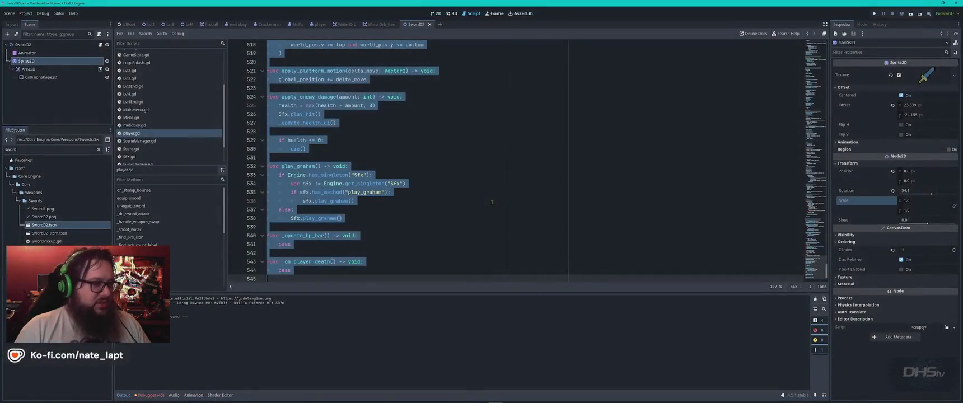
# In the player scene, inspect the WeaponSocket node's transform properties
pyautogui.hotkey('alt', 'Tab')
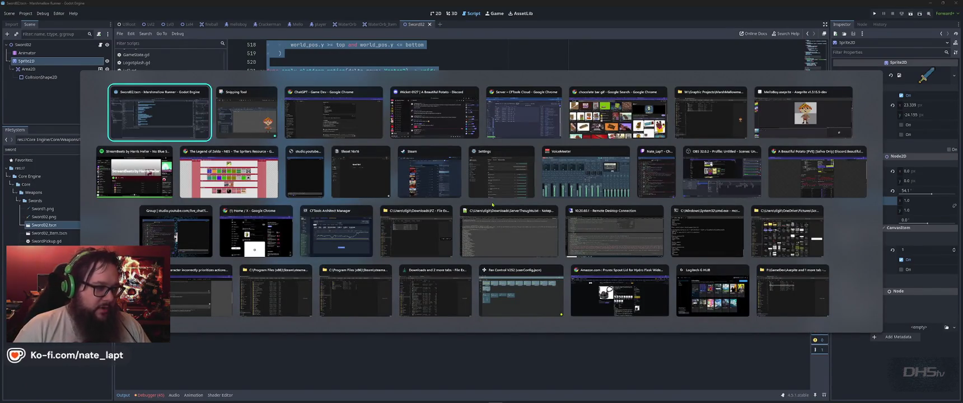
pyautogui.press('Escape')
pyautogui.click(437, 13)
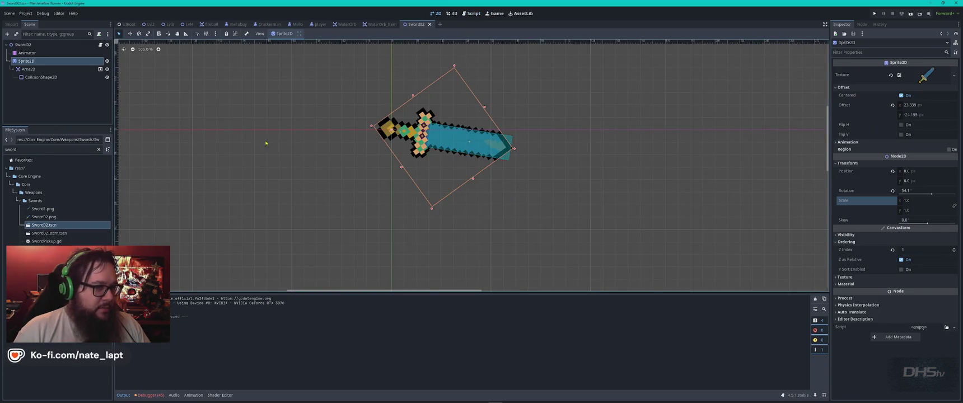
pyautogui.click(318, 24)
pyautogui.scroll(-2, 432, 158)
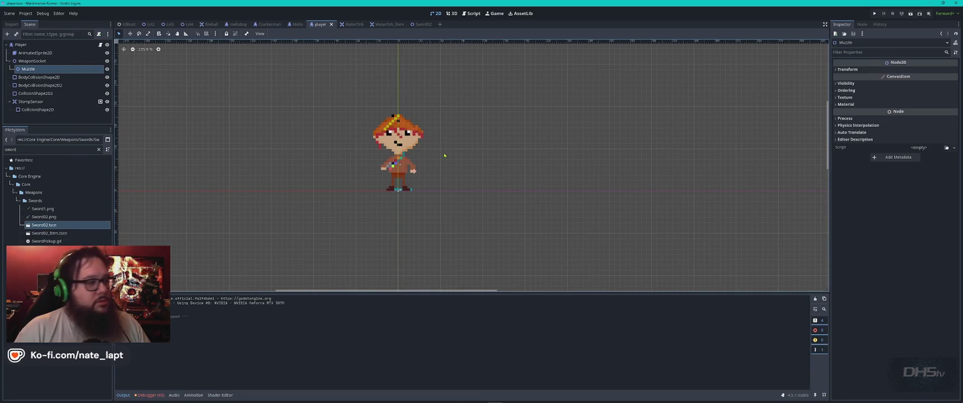
pyautogui.click(33, 60)
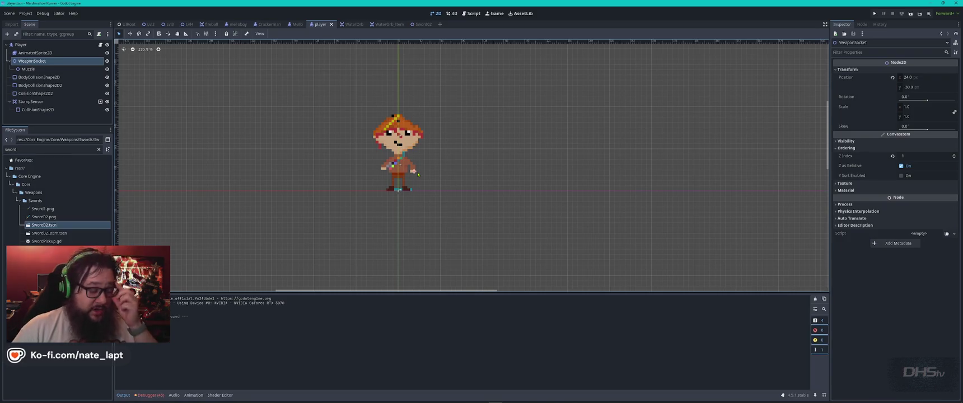
# Look over the player.gd script, then return to the ChatGPT conversation
pyautogui.hotkey('alt', 'Tab')
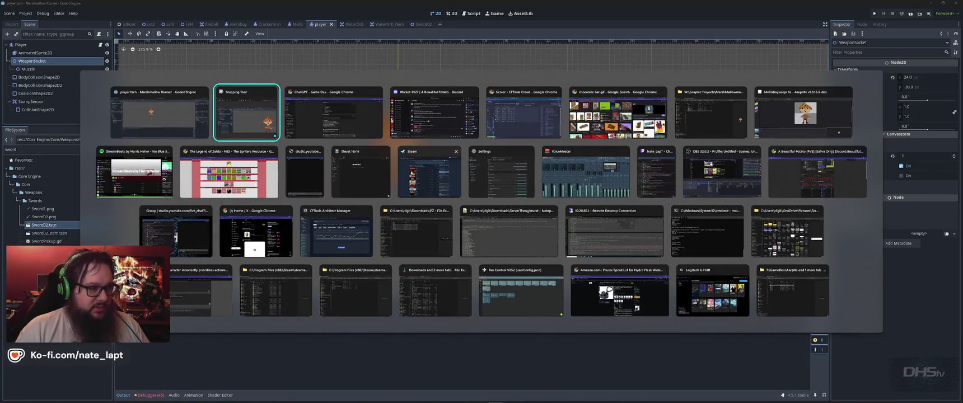
pyautogui.click(472, 13)
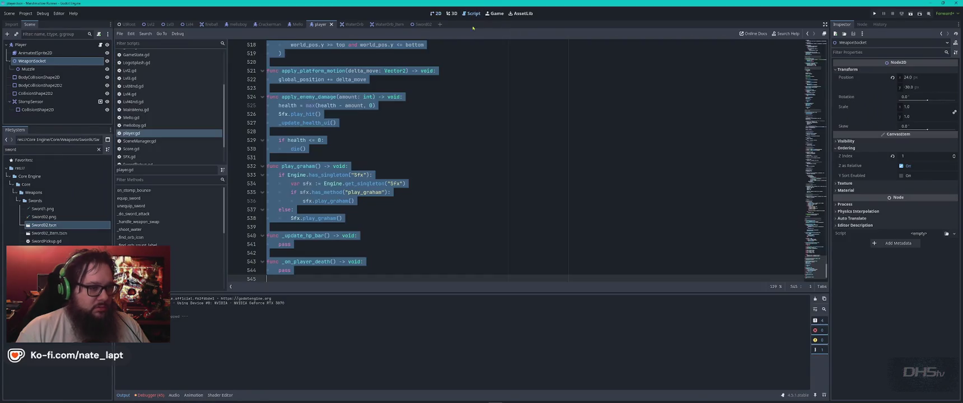
pyautogui.hotkey('alt', 'Tab')
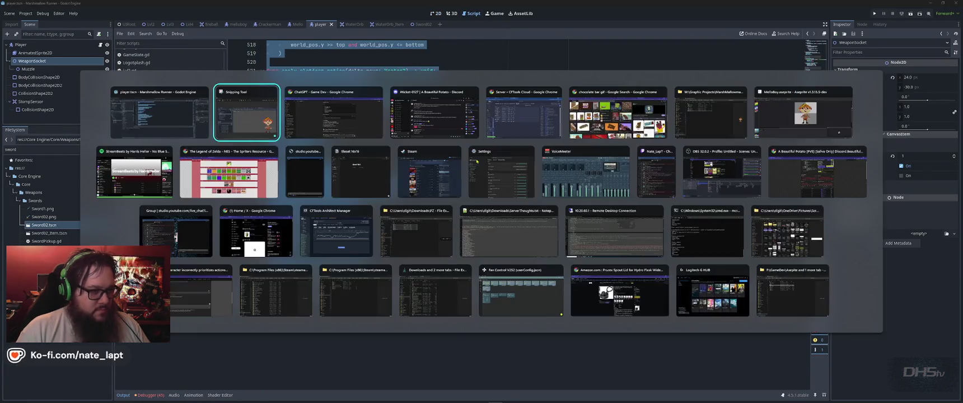
pyautogui.hotkey('alt', 'Tab')
pyautogui.scroll(-7, 483, 282)
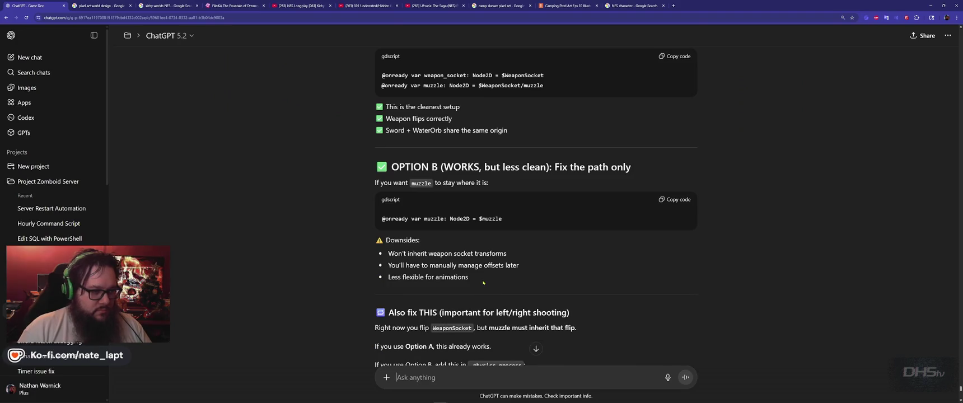
# Write that Muzzle is fixed but the sword no longer faces left, so attacking left fails
pyautogui.scroll(4, 483, 283)
pyautogui.scroll(-6, 619, 192)
pyautogui.scroll(-5, 579, 222)
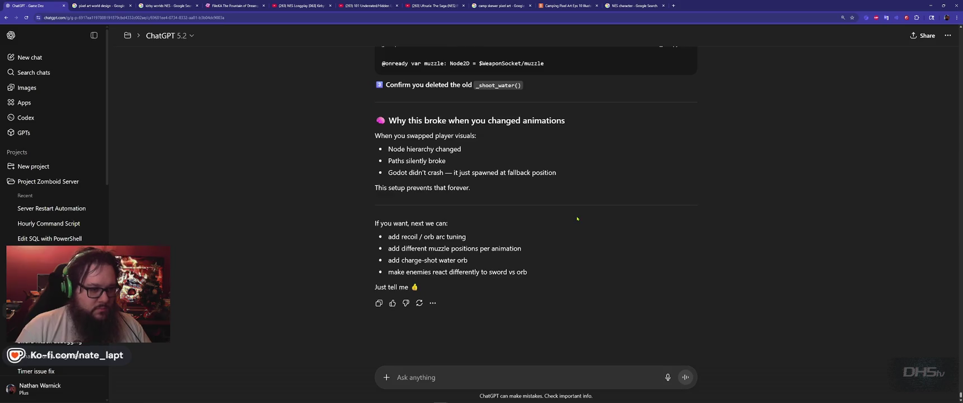
pyautogui.write('Fixe')
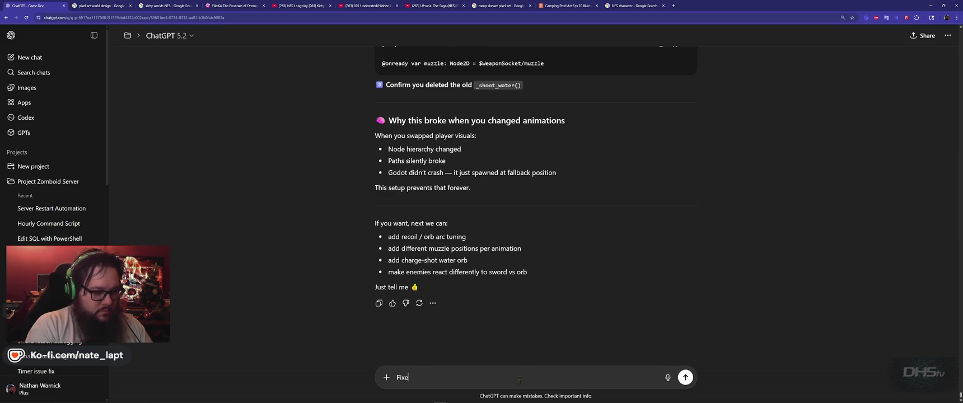
pyautogui.write('d it, As you')
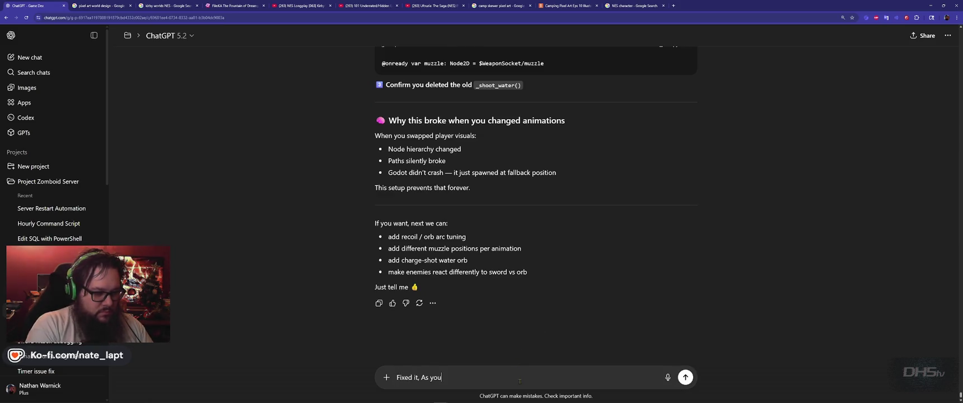
pyautogui.write(' said Muzzle wa')
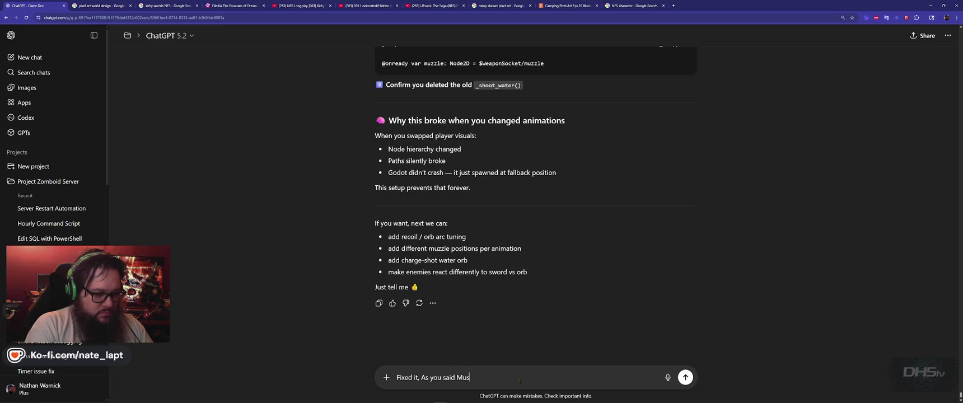
pyautogui.write("sn't cap")
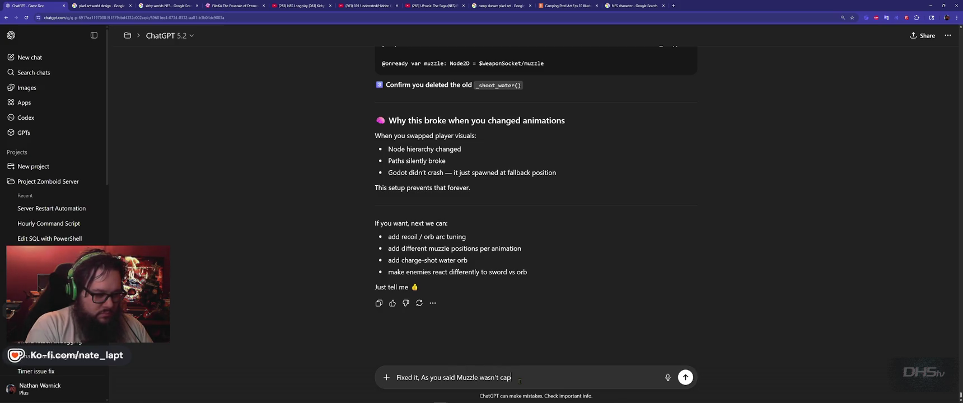
pyautogui.write('ital')
pyautogui.hotkey('shift', 'Return')
pyautogui.hotkey('shift', 'Return')
pyautogui.write('New issue. This was workin')
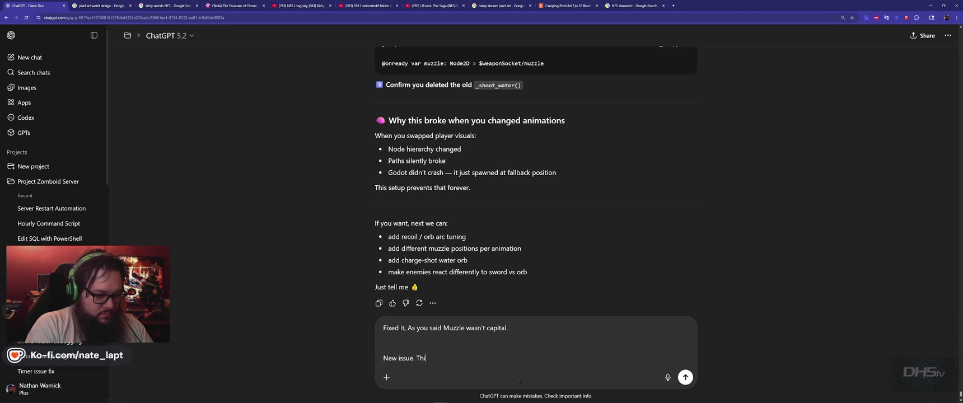
pyautogui.write('g prior.')
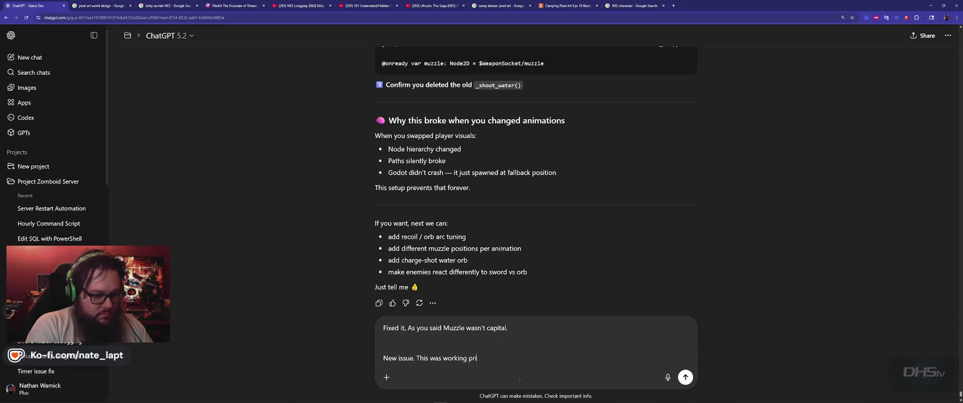
pyautogui.hotkey('shift', 'Return')
pyautogui.hotkey('shift', 'Return')
pyautogui.write('The s')
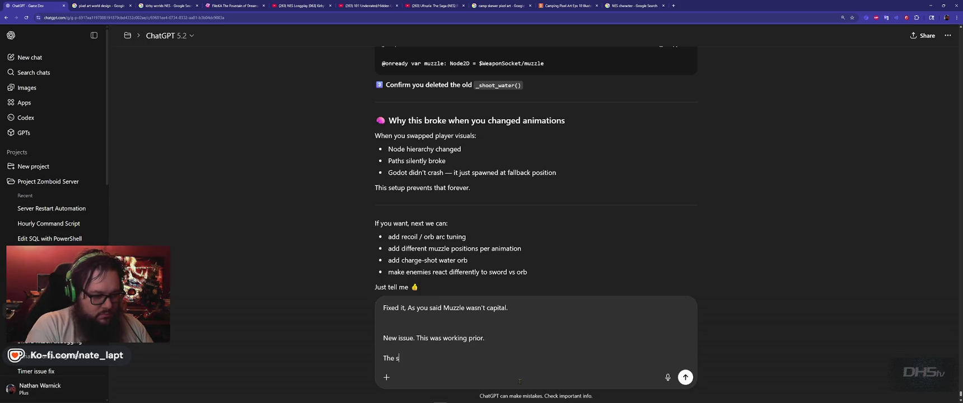
pyautogui.write('word is no long')
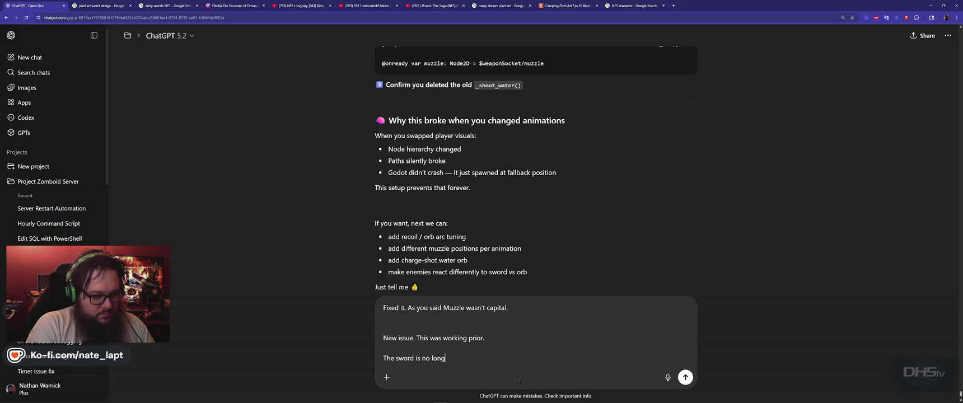
pyautogui.write('er facing le')
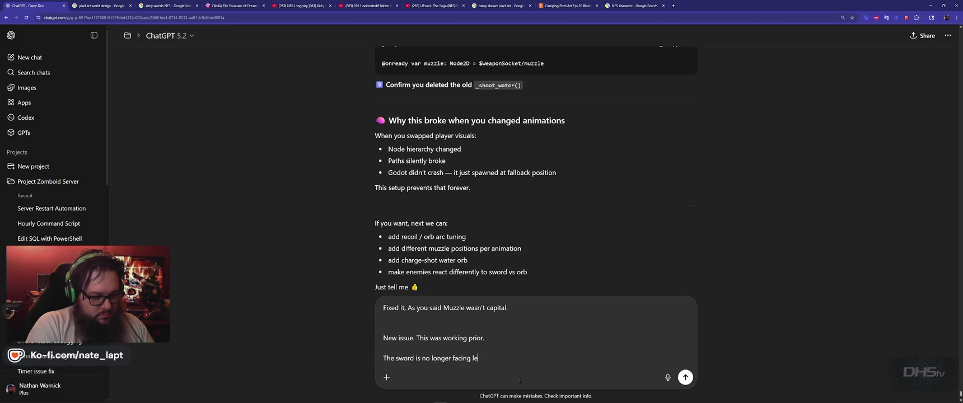
pyautogui.write('ft when the playe')
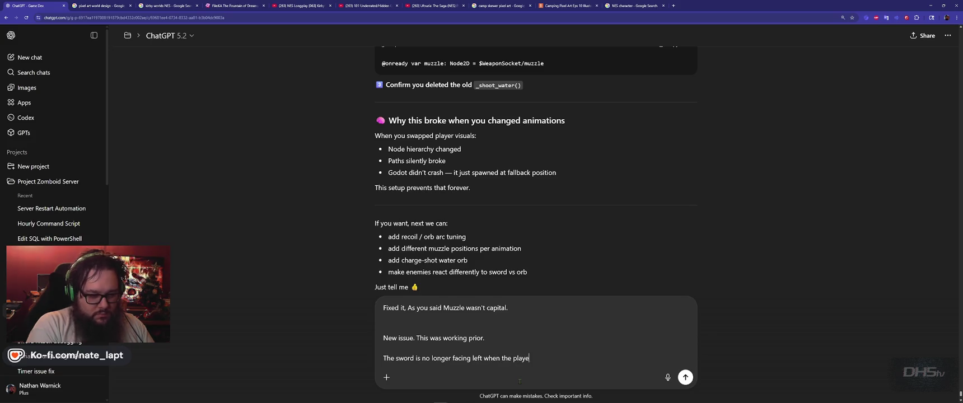
pyautogui.write('r looks left.')
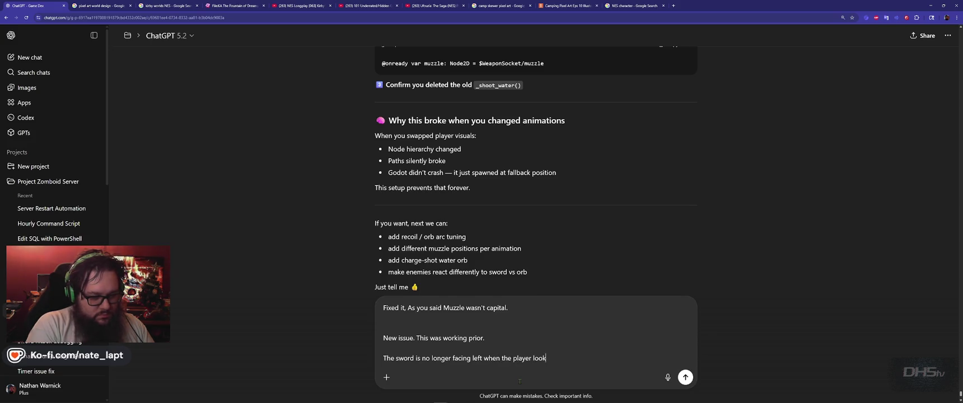
pyautogui.hotkey('shift', 'Return')
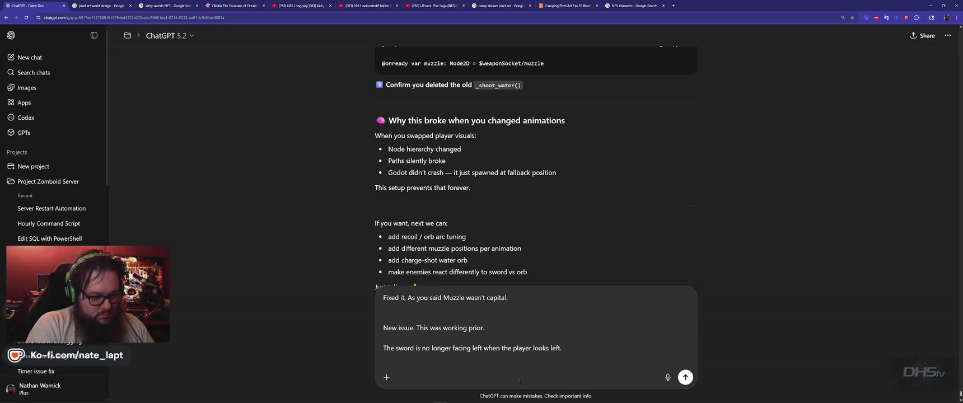
pyautogui.write('T')
pyautogui.press('BackSpace')
pyautogui.write('Me')
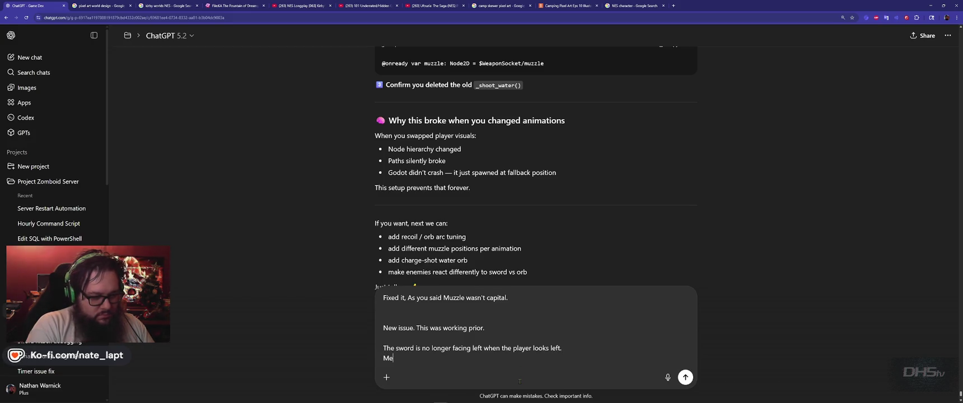
pyautogui.write('aning the player')
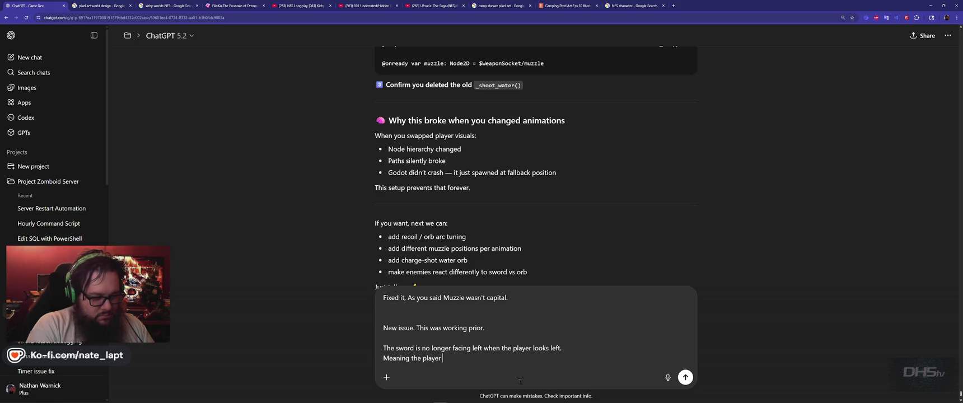
pyautogui.write(' can not attack to the left.')
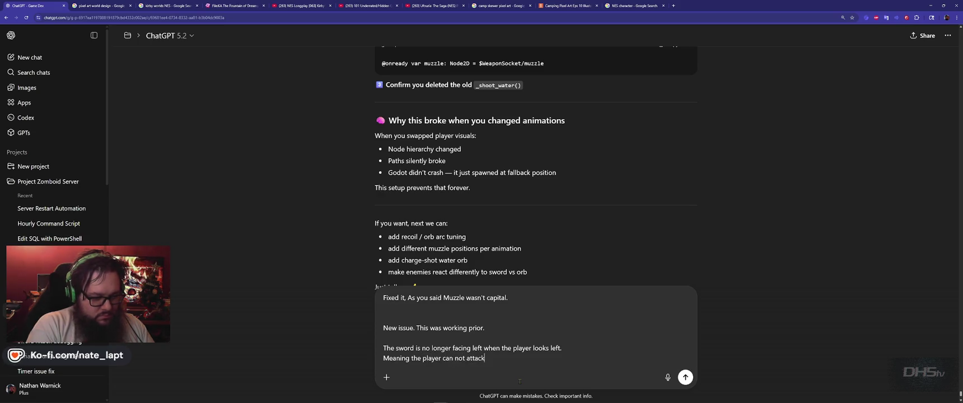
pyautogui.hotkey('shift', 'Return')
pyautogui.hotkey('shift', 'Return')
# Ask how to flip the WeaponSocket to the left side, then paste the code under 'Player.gd'
pyautogui.write('How can we flip the')
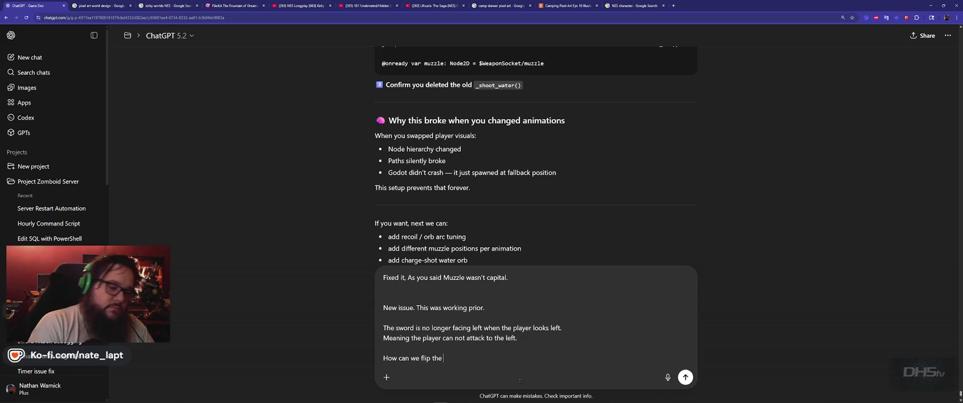
pyautogui.write(' WeaponSocket')
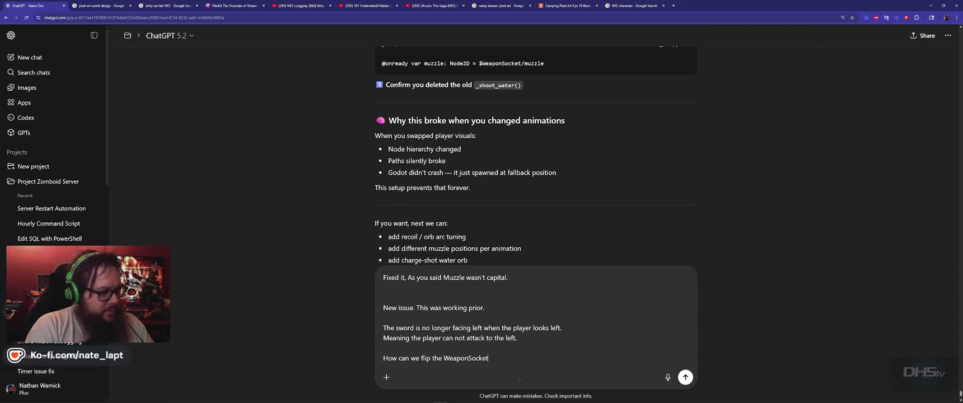
pyautogui.hotkey('alt', 'Tab')
pyautogui.hotkey('alt', 'Tab')
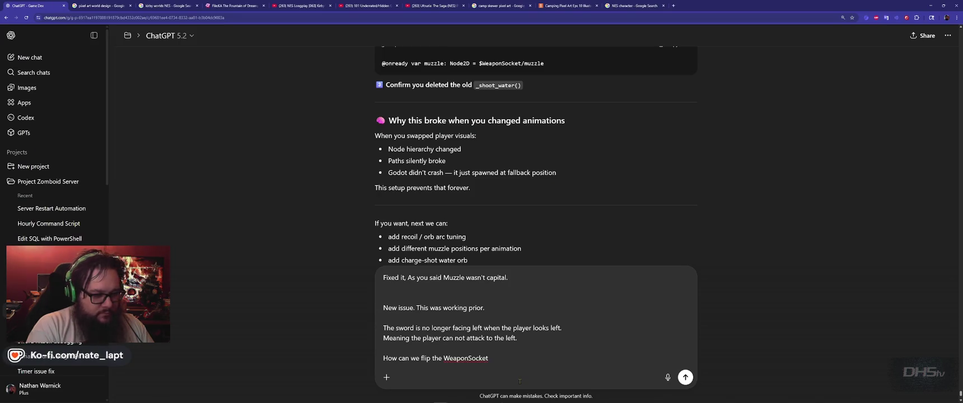
pyautogui.write('to the left side')
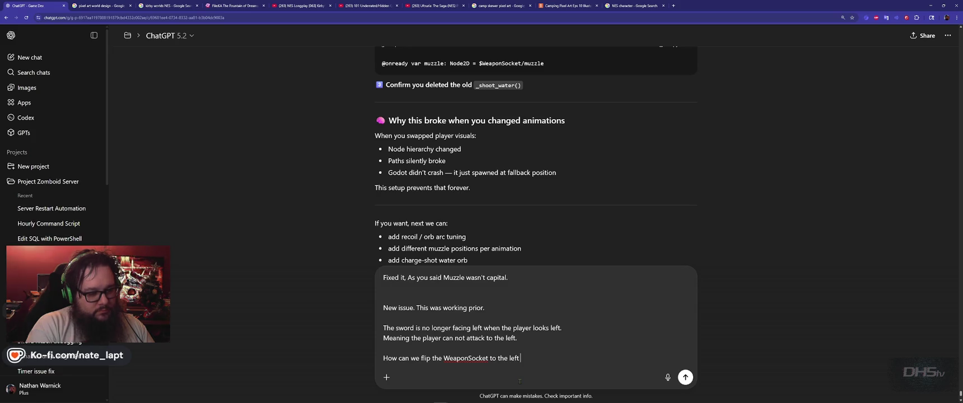
pyautogui.write(' when')
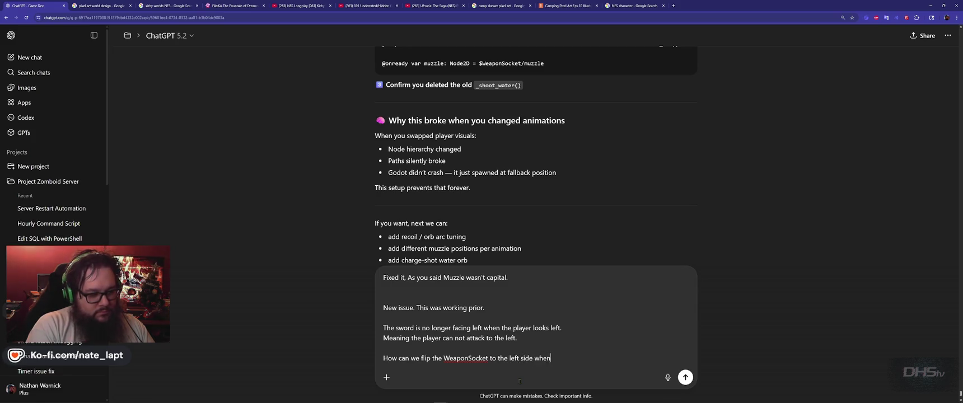
pyautogui.write(' the player turns.')
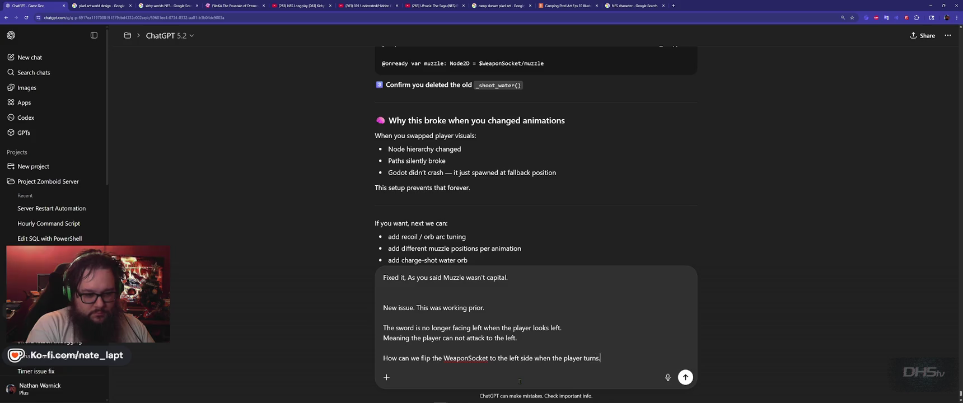
pyautogui.hotkey('shift', 'Return')
pyautogui.write('We ca')
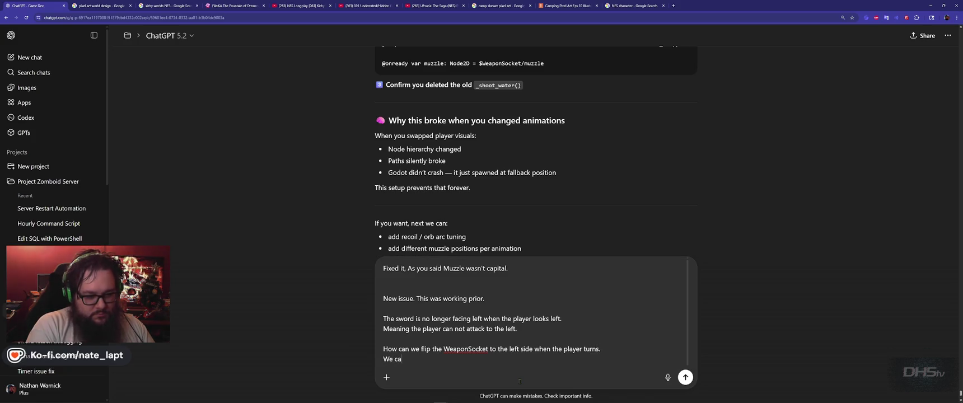
pyautogui.write('n create a s')
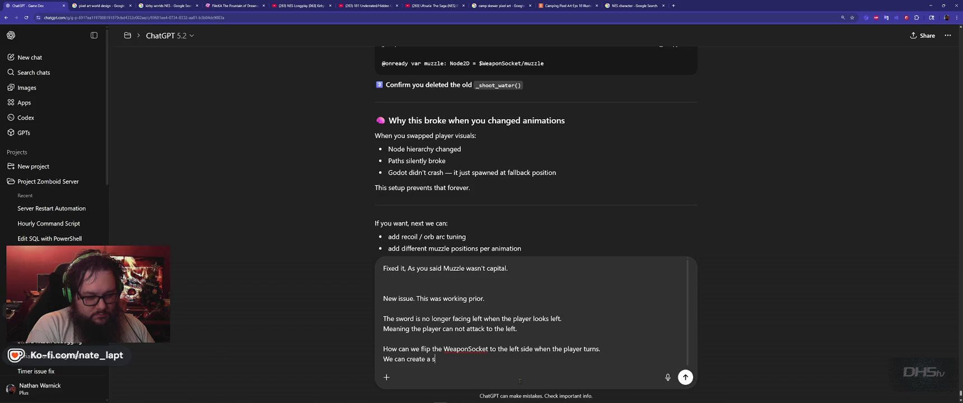
pyautogui.write('econd socket')
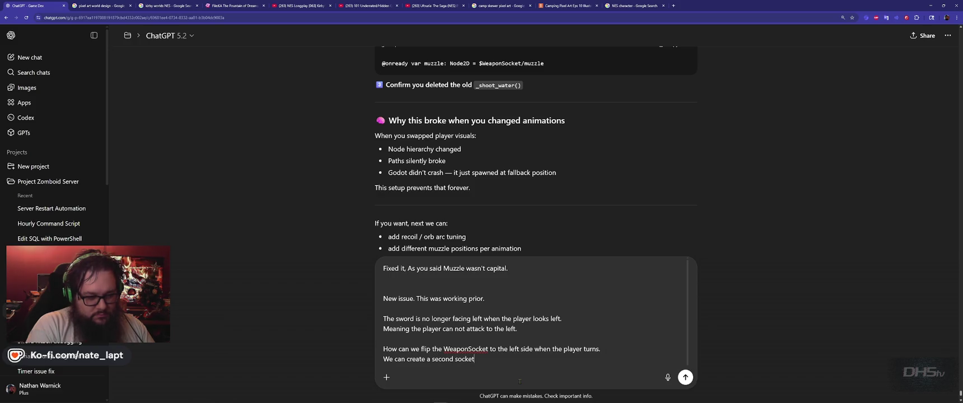
pyautogui.write(' if this is')
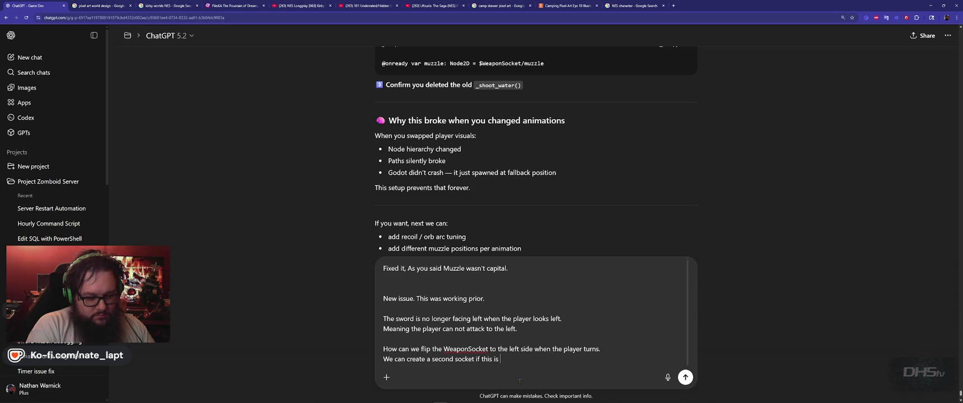
pyautogui.press('BackSpace')
pyautogui.press('BackSpace')
pyautogui.press('BackSpace')
pyautogui.write('.')
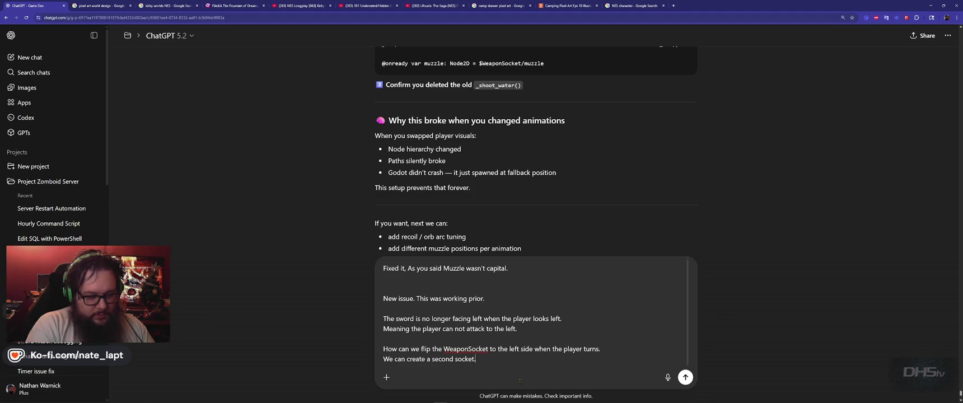
pyautogui.hotkey('shift', 'Return')
pyautogui.hotkey('shift', 'Return')
pyautogui.write('Player.gd')
pyautogui.hotkey('shift', 'Return')
pyautogui.hotkey('shift', 'Return')
pyautogui.scroll(2, 520, 381)
pyautogui.hotkey('ctrl', 'v')
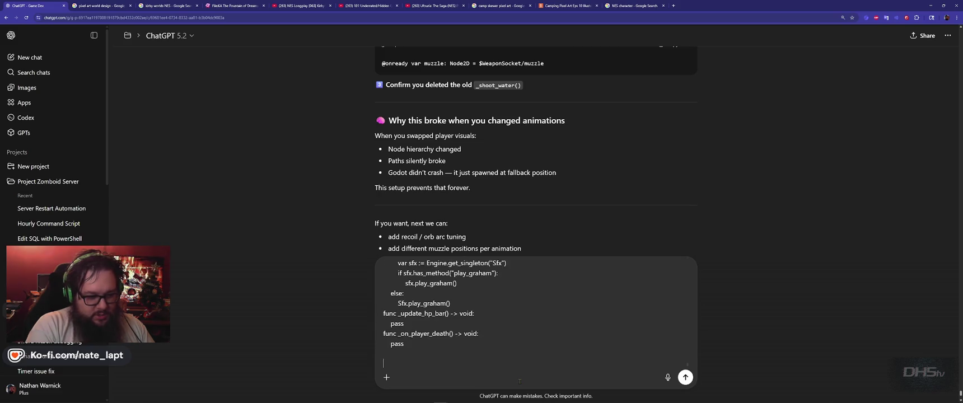
pyautogui.hotkey('alt', 'Tab')
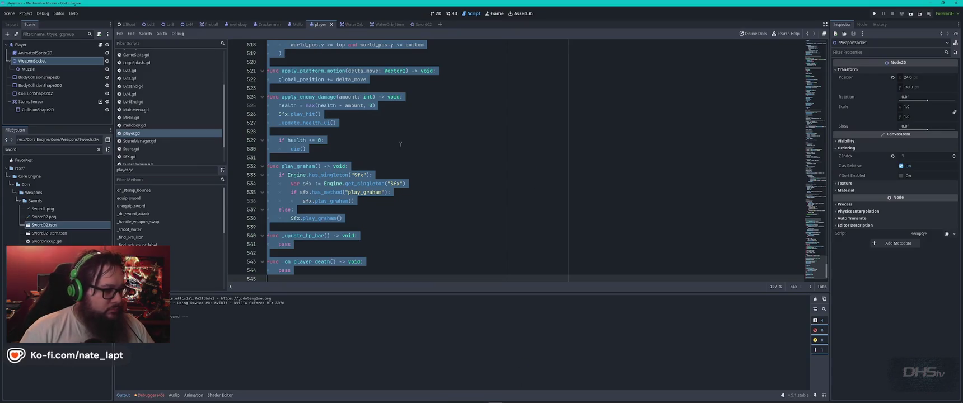
# Copy all of the SwordWeapon.gd script code
pyautogui.scroll(-2, 145, 148)
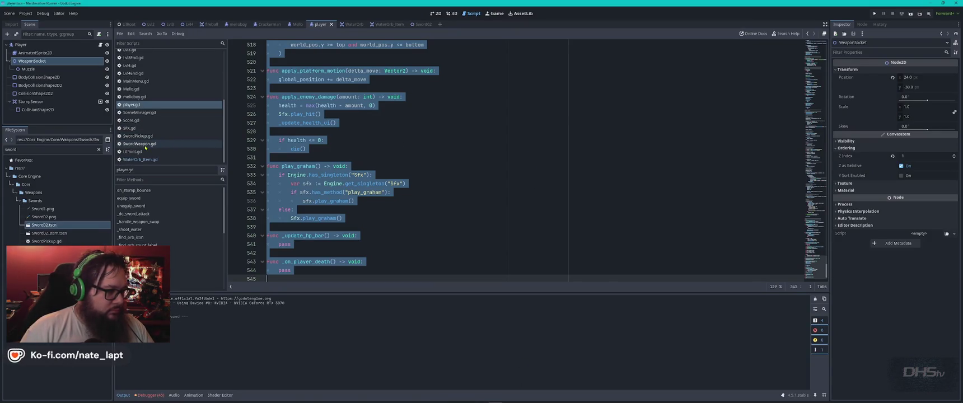
pyautogui.click(140, 143)
pyautogui.click(485, 170)
pyautogui.hotkey('ctrl', 'a')
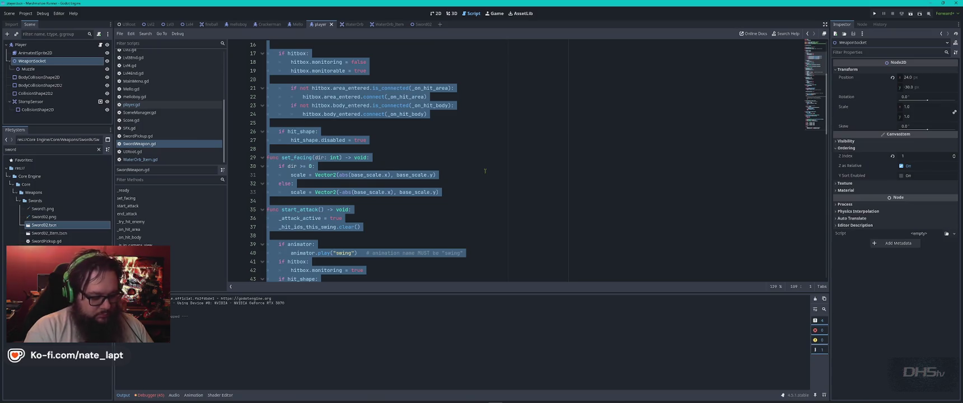
pyautogui.hotkey('ctrl', 'c')
# Paste the code under a 'SwordWeapon.gd' label and send the message
pyautogui.hotkey('alt', 'Tab')
pyautogui.write('Sword')
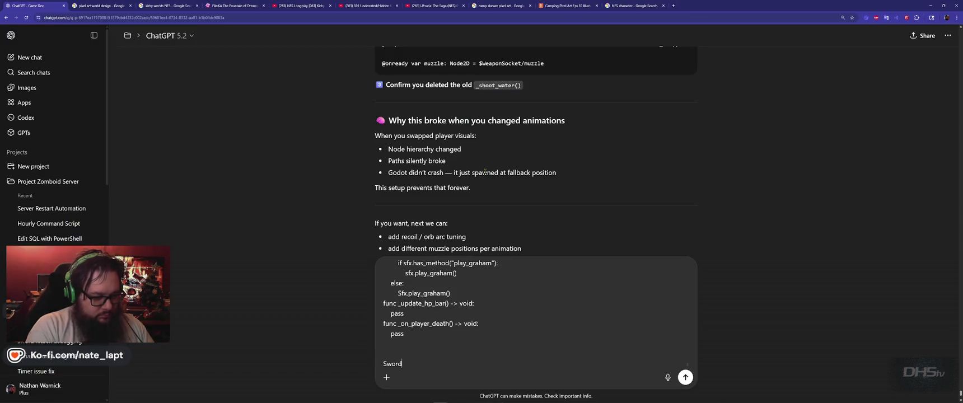
pyautogui.hotkey('alt', 'Tab')
pyautogui.hotkey('alt', 'Tab')
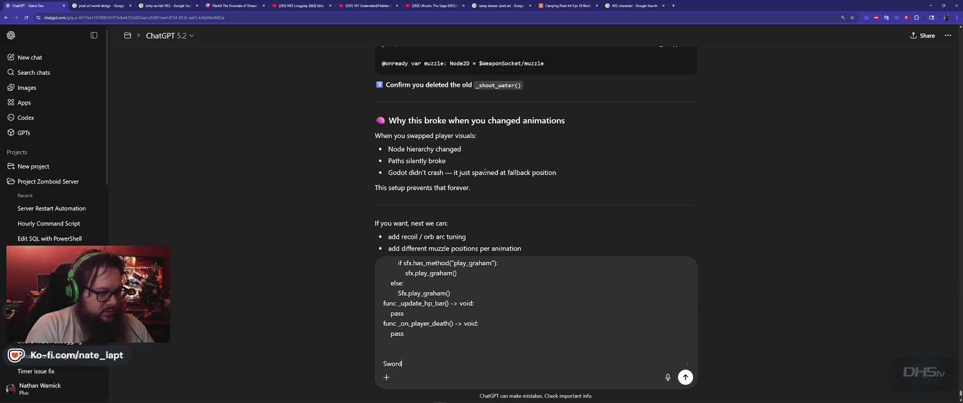
pyautogui.write('Weapon.gd')
pyautogui.hotkey('shift', 'Return')
pyautogui.hotkey('ctrl', 'v')
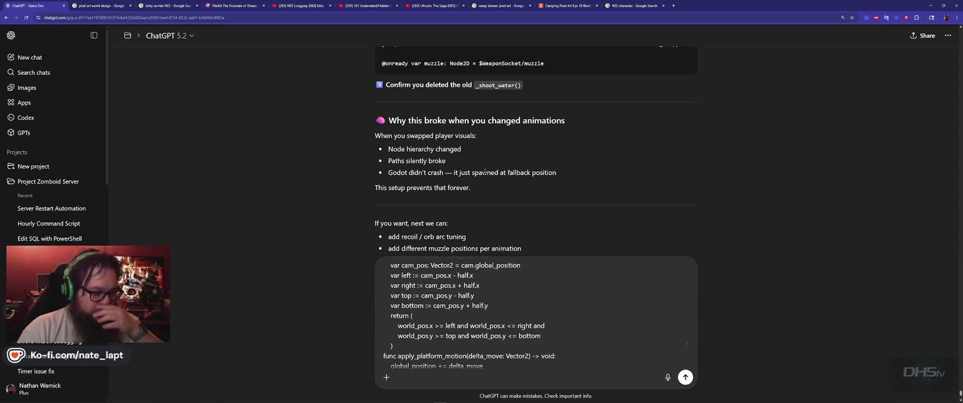
pyautogui.press('Return')
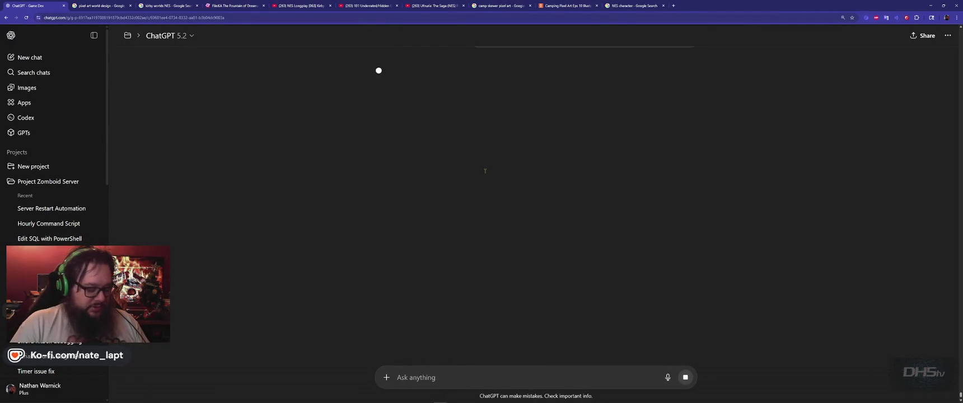
# Read the reply's 'Fix (recommended)': flip only the WeaponSocket and make set_facing a no-op
pyautogui.hotkey('alt', 'Tab')
pyautogui.hotkey('alt', 'Tab')
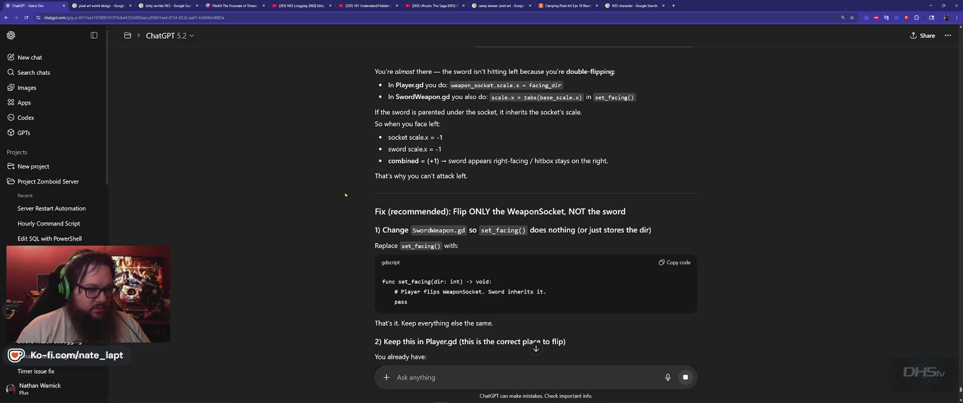
pyautogui.scroll(-2, 347, 197)
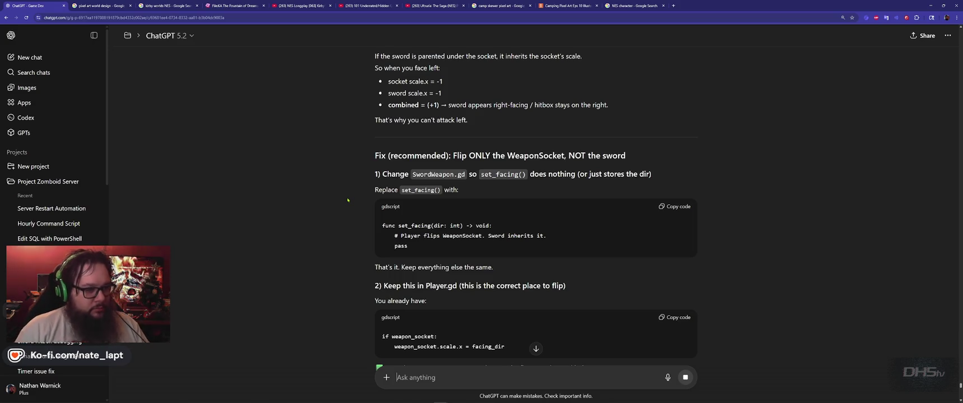
pyautogui.scroll(-1, 347, 200)
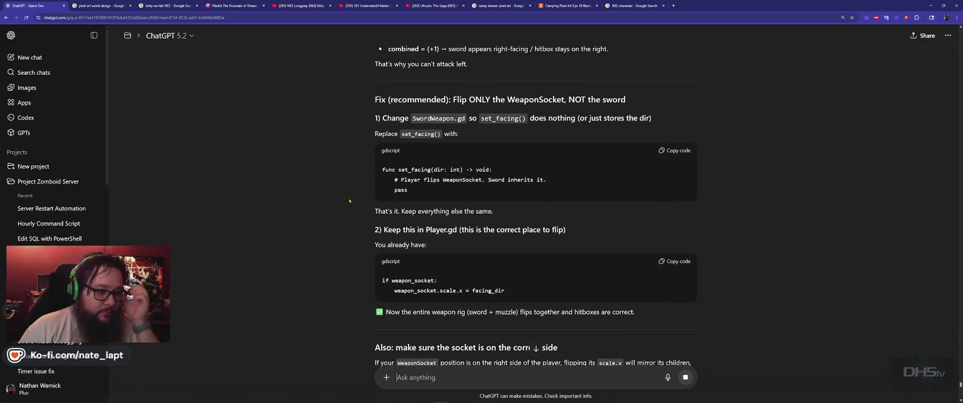
# Search SwordWeapon.gd for the set_facing function
pyautogui.doubleClick(416, 170)
pyautogui.hotkey('ctrl', 'c')
pyautogui.hotkey('alt', 'Tab')
pyautogui.click(448, 174)
pyautogui.hotkey('ctrl', 'f')
pyautogui.hotkey('ctrl', 'v')
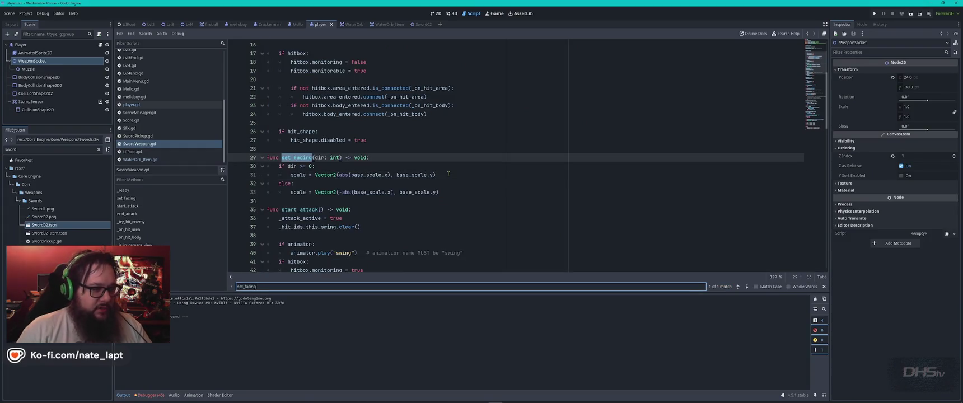
pyautogui.hotkey('alt', 'Tab')
pyautogui.click(511, 171)
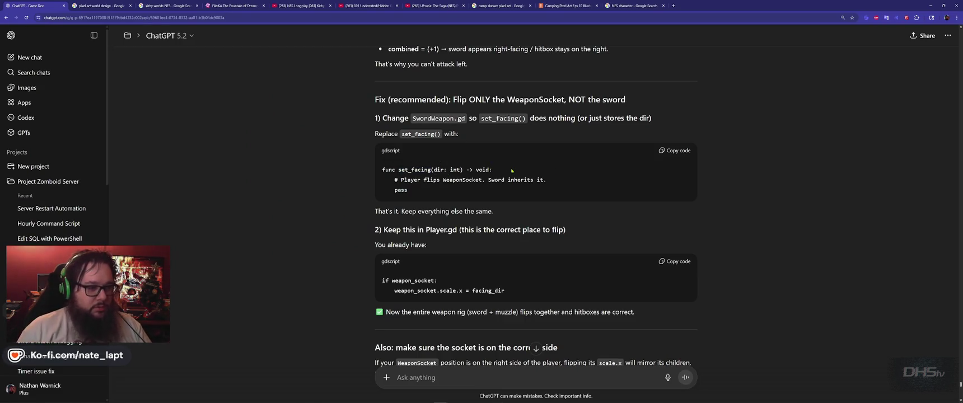
pyautogui.hotkey('alt', 'Tab')
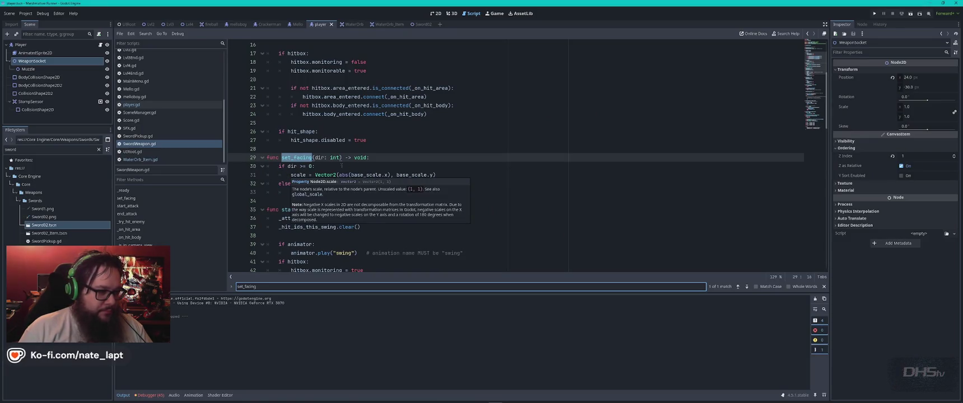
# Comment out set_facing's four scale-flipping lines and add 'pass' below them
pyautogui.moveTo(275, 166)
pyautogui.mouseDown()
pyautogui.moveTo(437, 176)
pyautogui.moveTo(460, 191)
pyautogui.mouseUp()
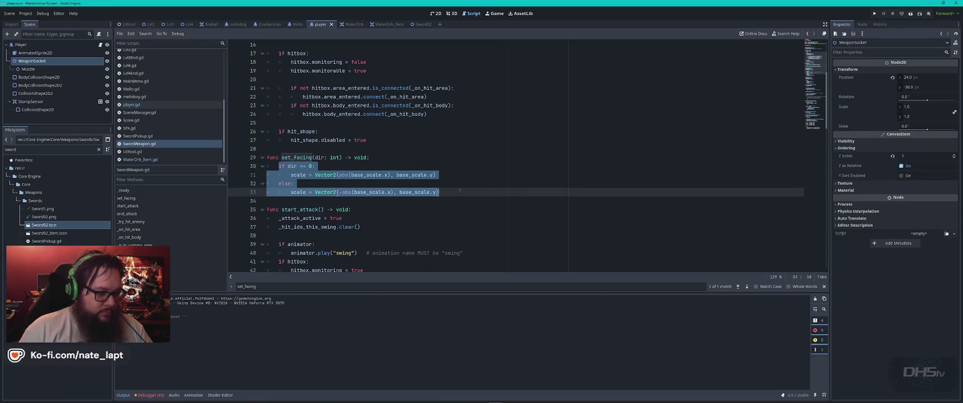
pyautogui.hotkey('ctrl', 'k')
pyautogui.press('Return')
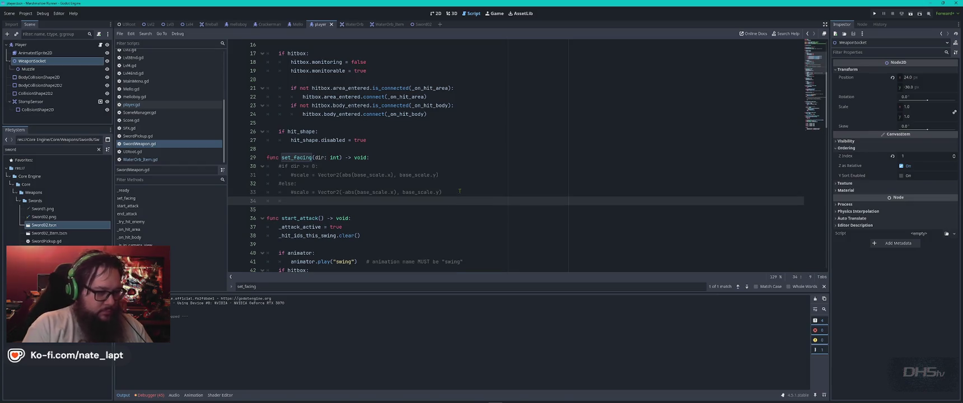
pyautogui.write('p')
pyautogui.press('BackSpace')
pyautogui.press('BackSpace')
pyautogui.write('pass')
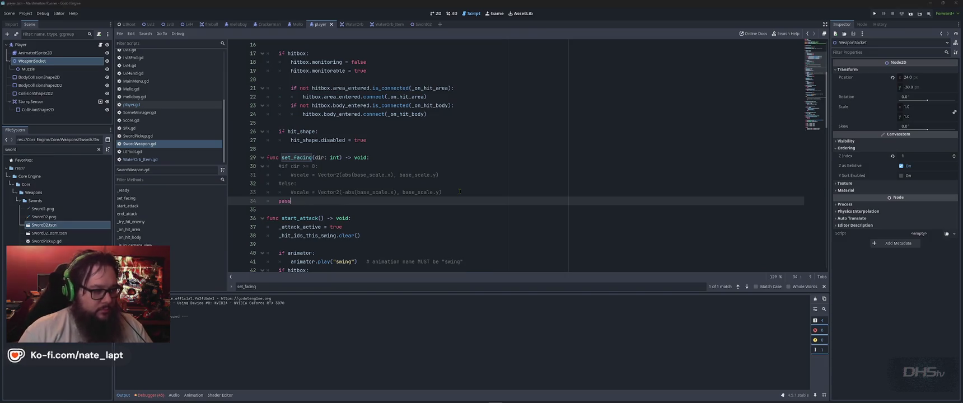
# Read further in ChatGPT's reply and select the weapon_socket name
pyautogui.hotkey('alt', 'Tab')
pyautogui.scroll(-3, 331, 227)
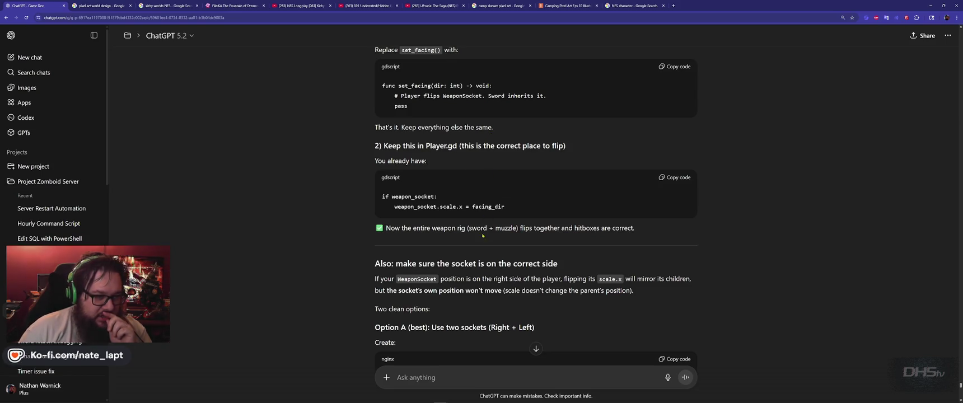
pyautogui.scroll(-1, 478, 225)
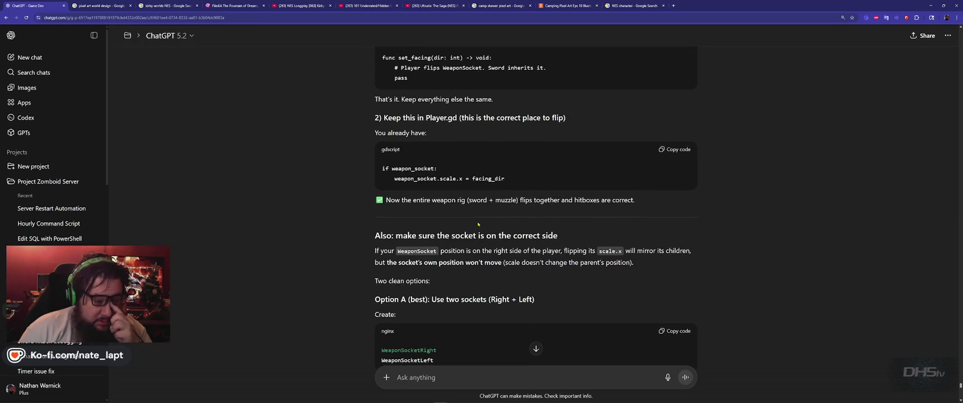
pyautogui.doubleClick(403, 168)
pyautogui.hotkey('alt', 'Tab')
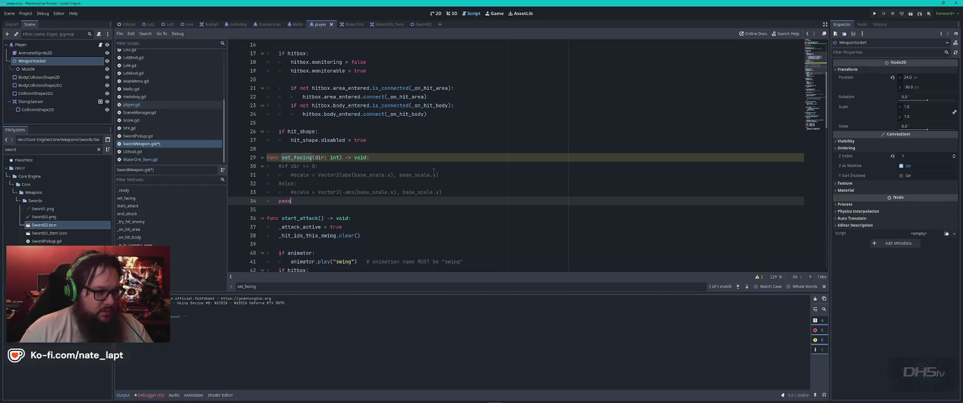
# Find player.gd's weapon_socket.scale.x = facing_dir flip at line 407 by searching weapon_socket
pyautogui.click(142, 105)
pyautogui.hotkey('ctrl', 'f')
pyautogui.hotkey('ctrl', 'v')
pyautogui.press('Return')
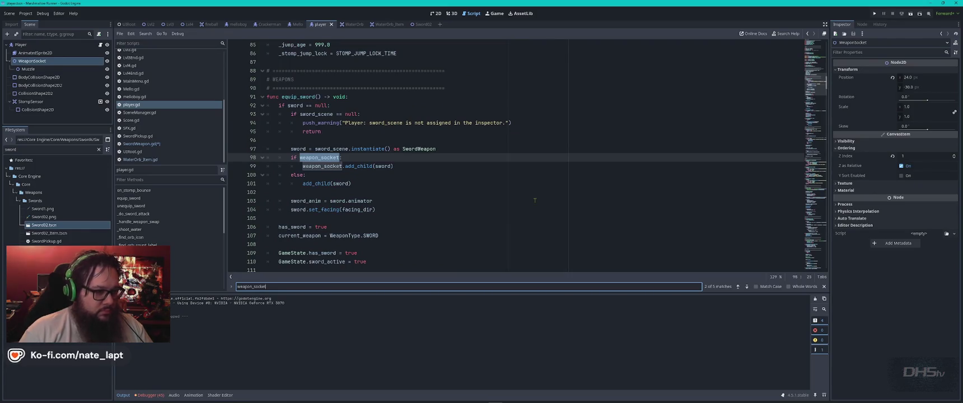
pyautogui.hotkey('alt', 'Tab')
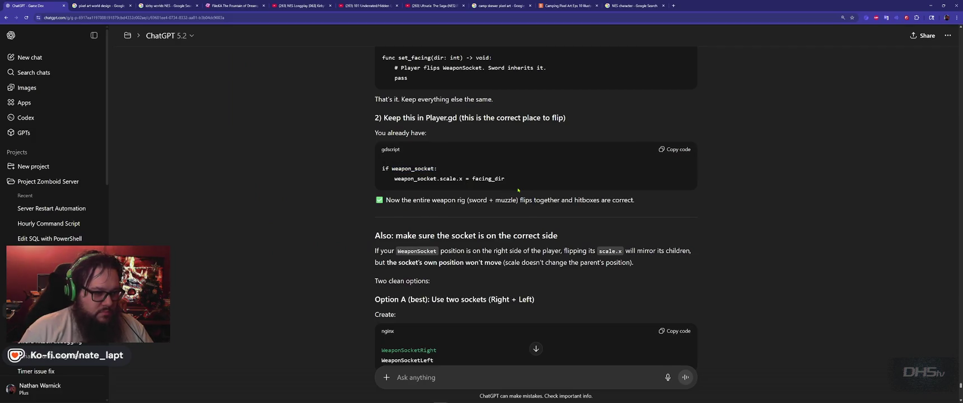
pyautogui.hotkey('alt', 'Tab')
pyautogui.hotkey('ctrl', 'f')
pyautogui.press('Return')
pyautogui.press('Return')
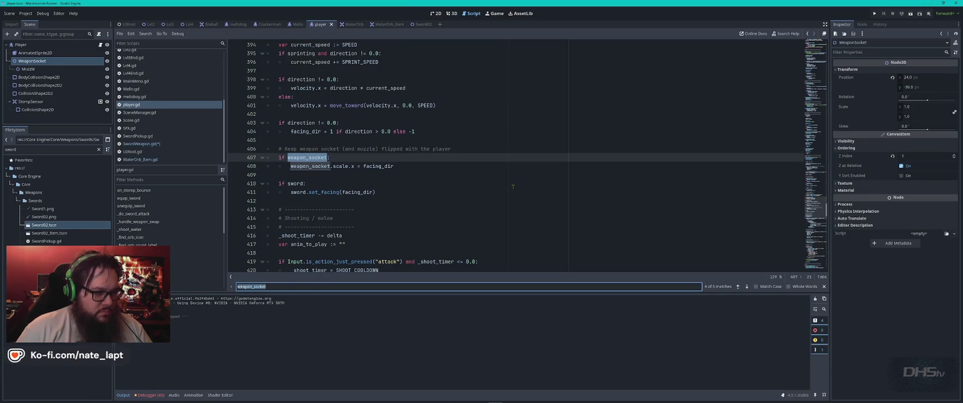
pyautogui.hotkey('alt', 'Tab')
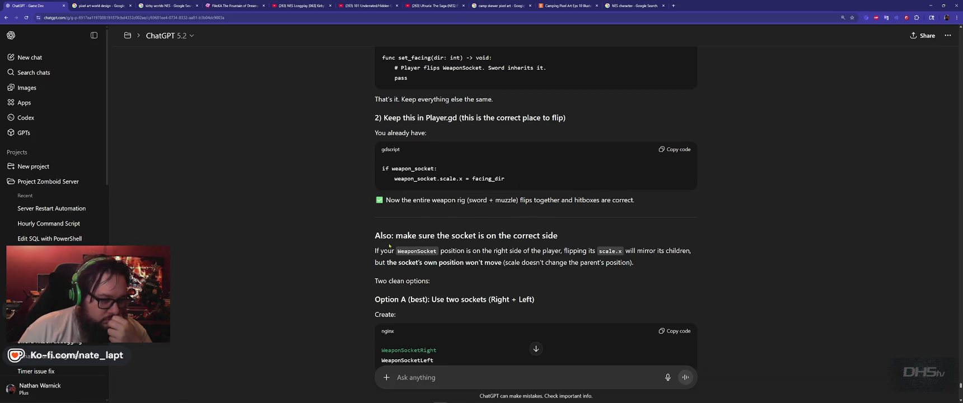
pyautogui.scroll(-2, 389, 245)
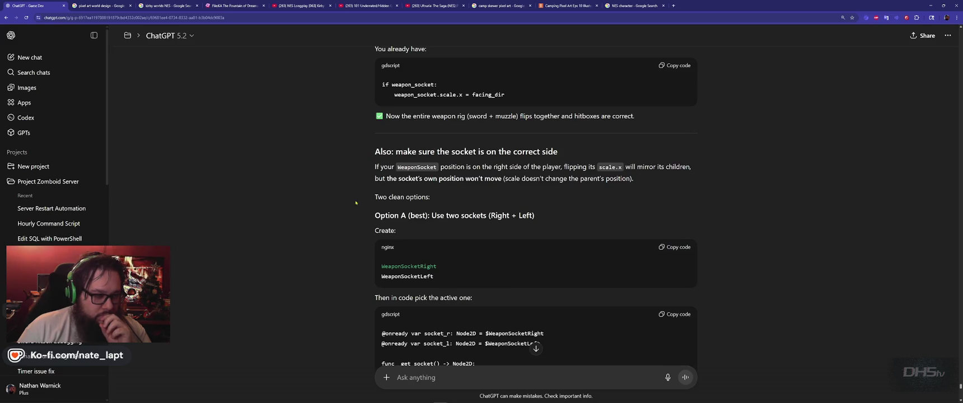
pyautogui.scroll(-2, 346, 205)
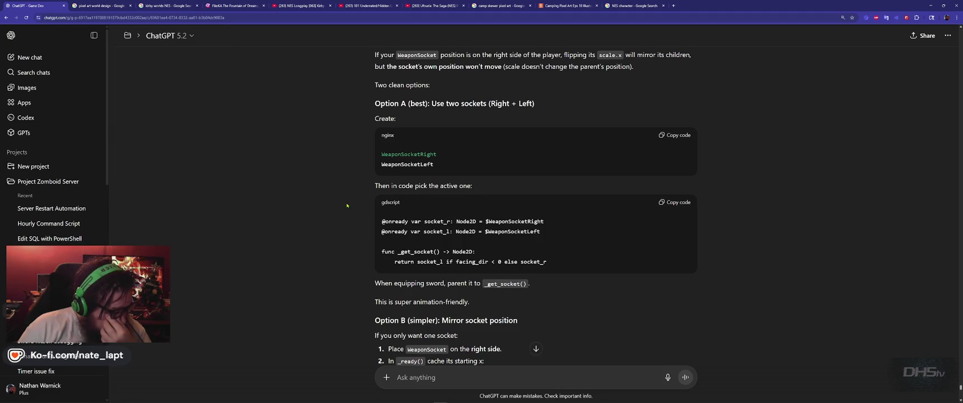
pyautogui.scroll(-8, 347, 205)
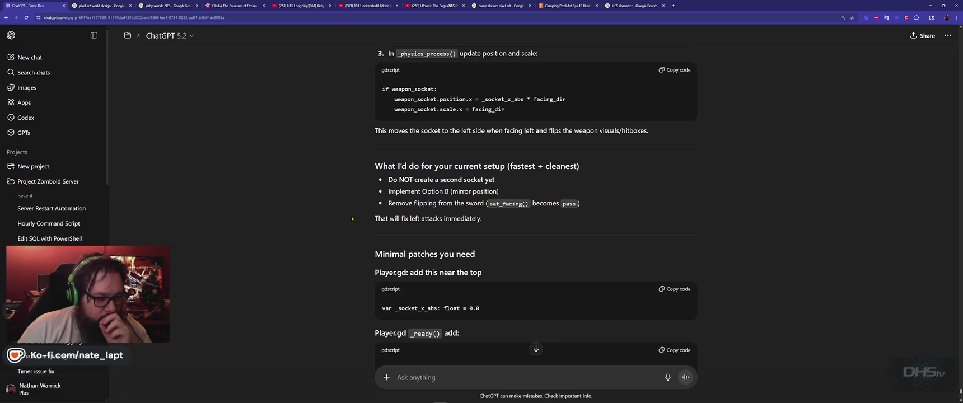
pyautogui.scroll(-4, 351, 218)
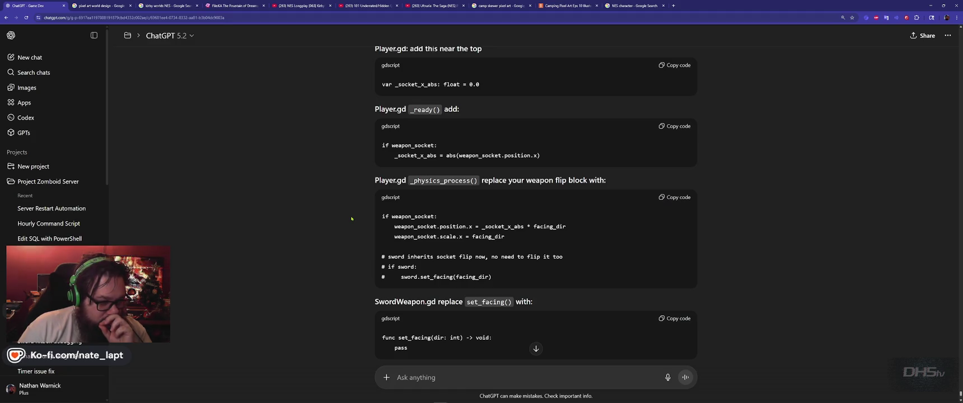
pyautogui.scroll(-2, 352, 218)
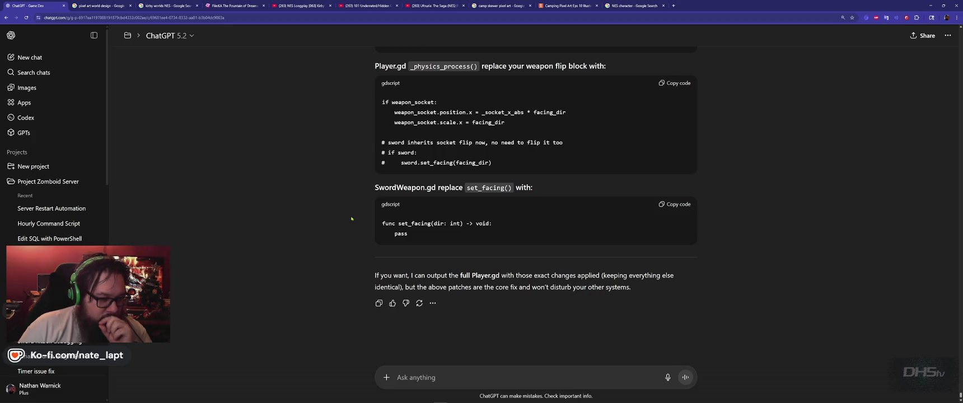
pyautogui.scroll(5, 352, 219)
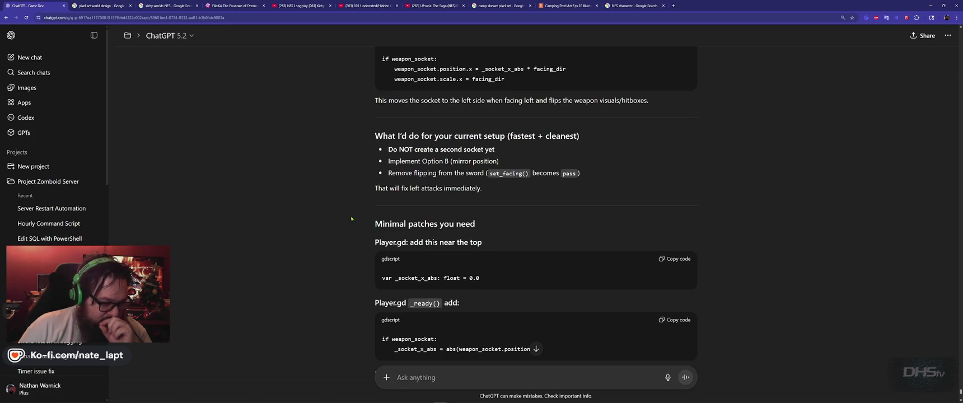
pyautogui.scroll(-2, 352, 218)
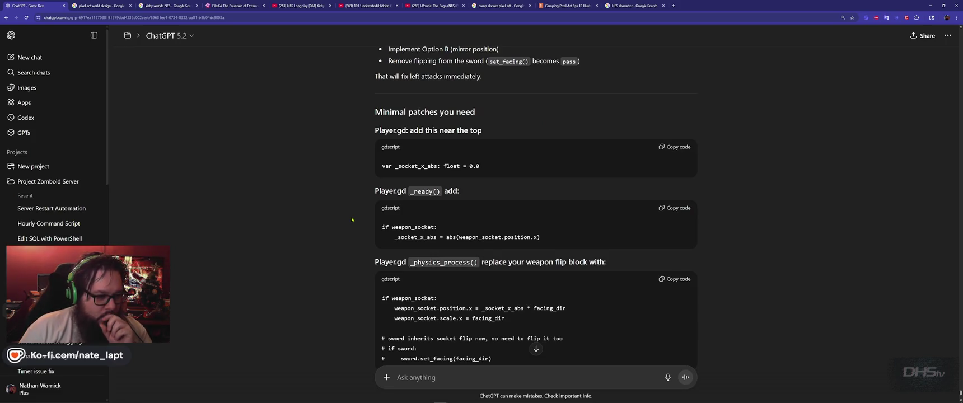
pyautogui.scroll(-4, 351, 219)
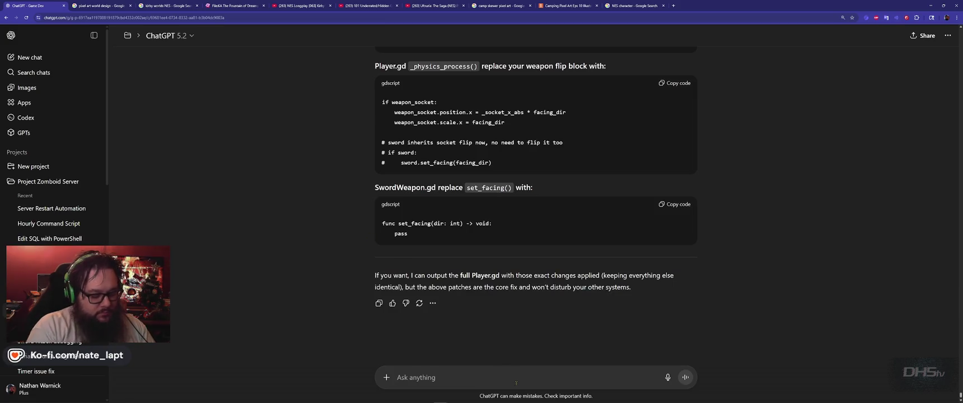
# Discard the drafted complaint and send 'please output updated player.gd and swordweapon.gd'
pyautogui.write('The')
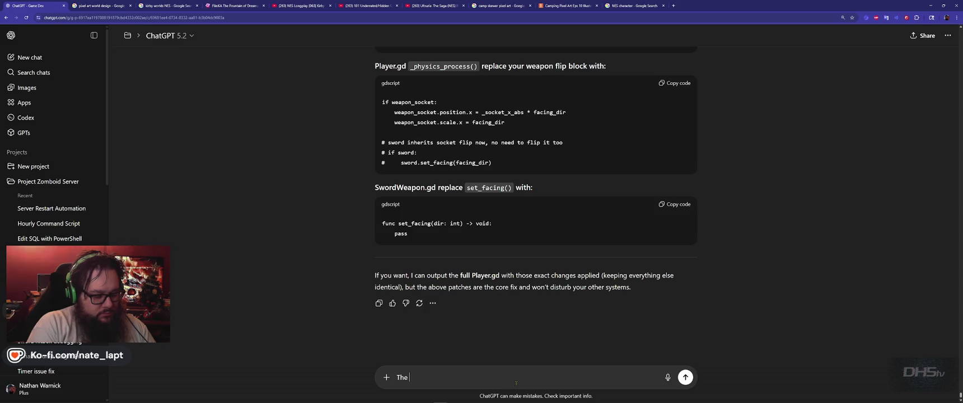
pyautogui.write(' sprit')
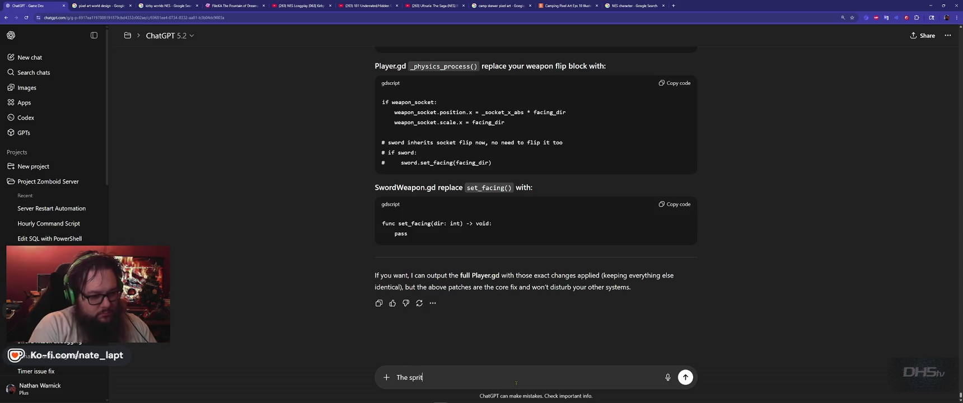
pyautogui.write('e flipp')
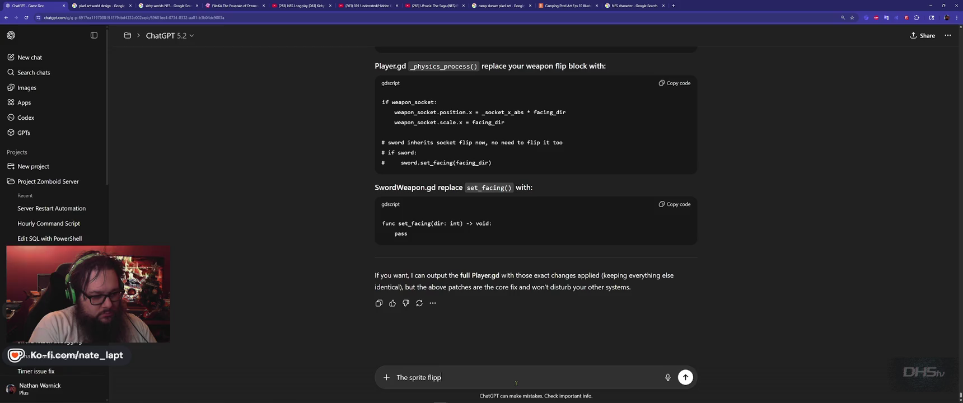
pyautogui.write("ed doesn't have ")
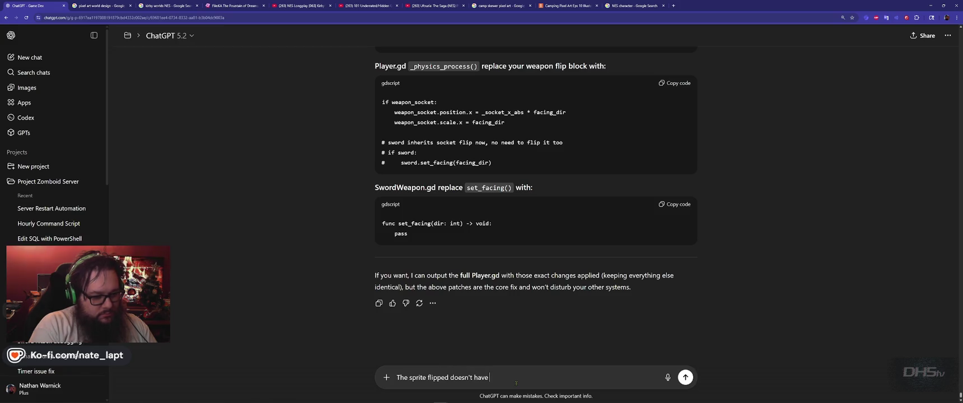
pyautogui.write('the weapon in the')
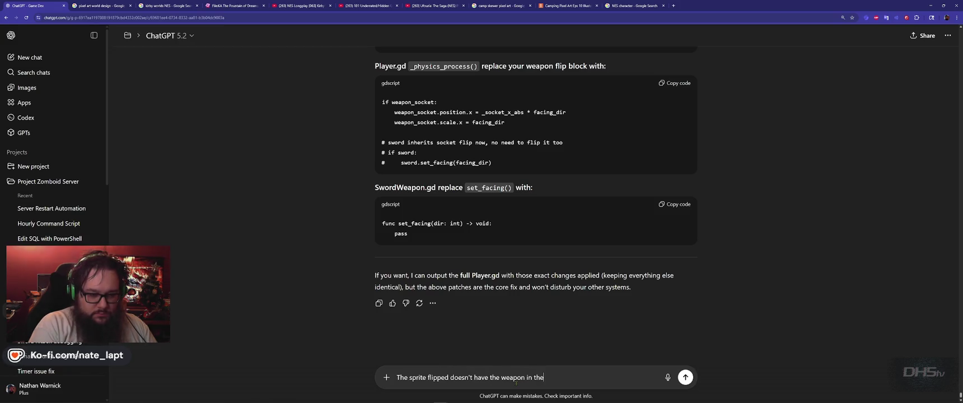
pyautogui.write(' same pl')
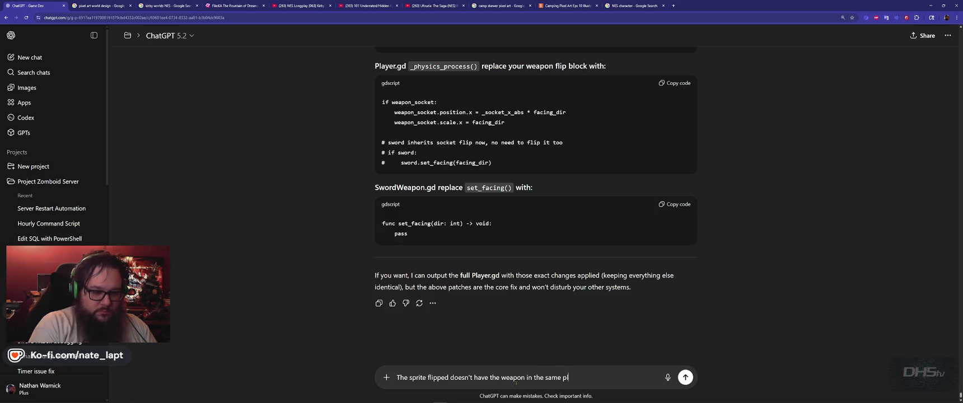
pyautogui.write('ace. The')
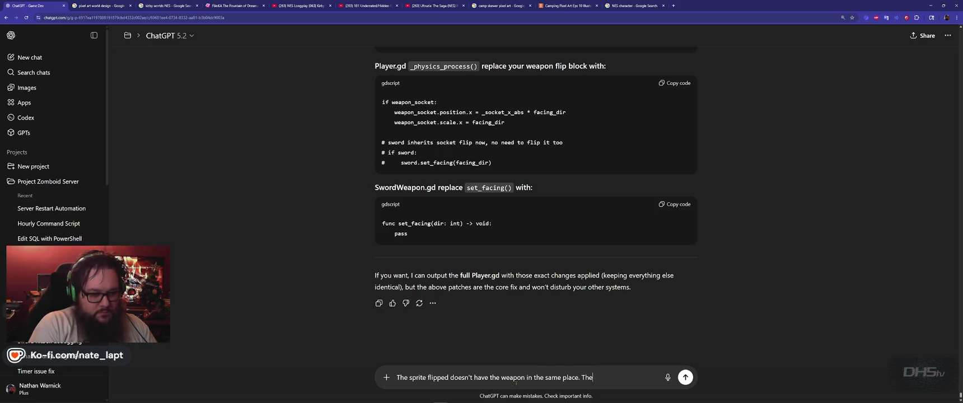
pyautogui.write(' hand is a')
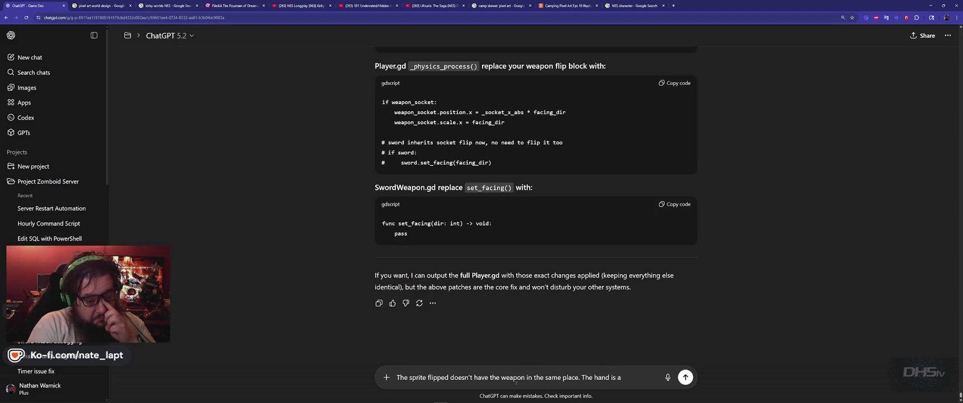
pyautogui.hotkey('ctrl', 'a')
pyautogui.press('BackSpace')
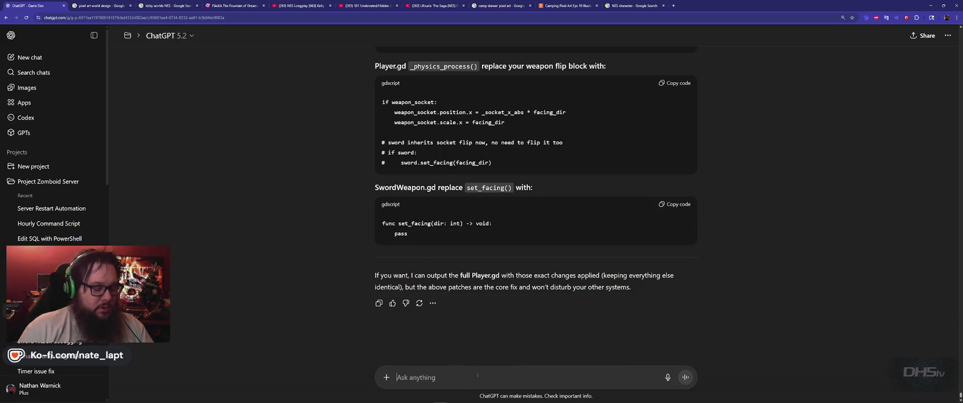
pyautogui.write('please ou')
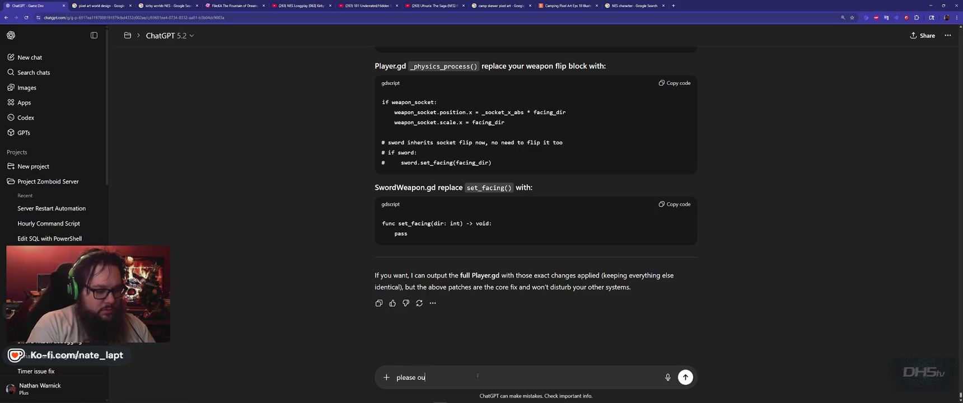
pyautogui.write('tput updated')
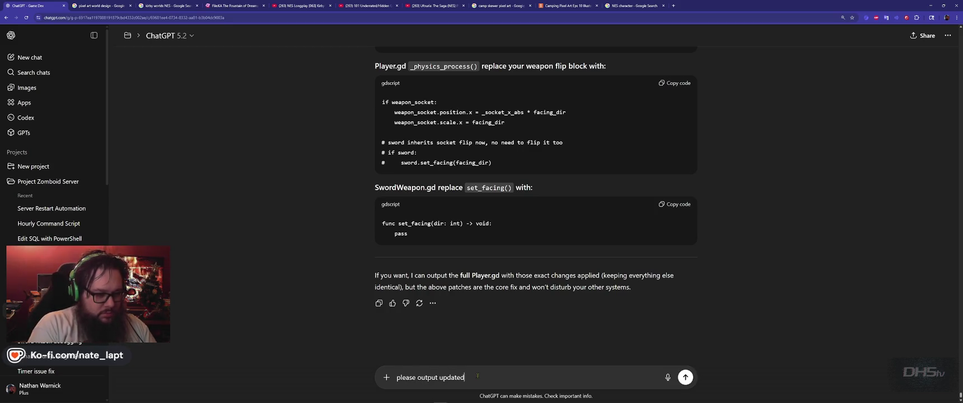
pyautogui.write(' player.gd and swordweap')
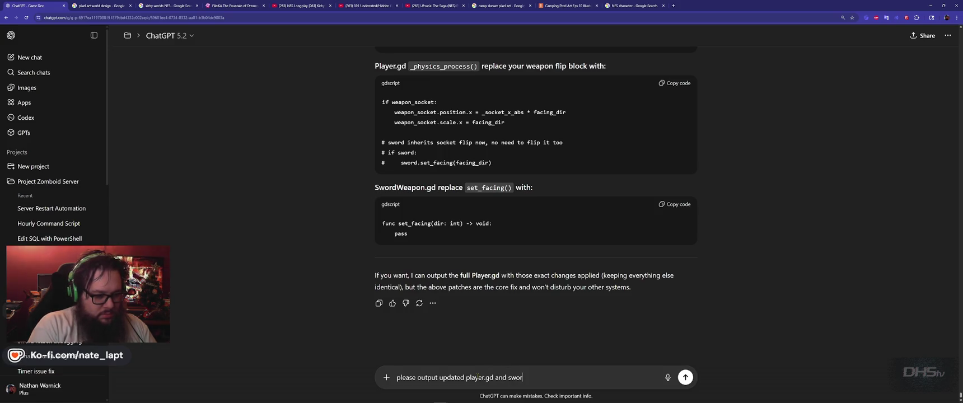
pyautogui.write('on.gd')
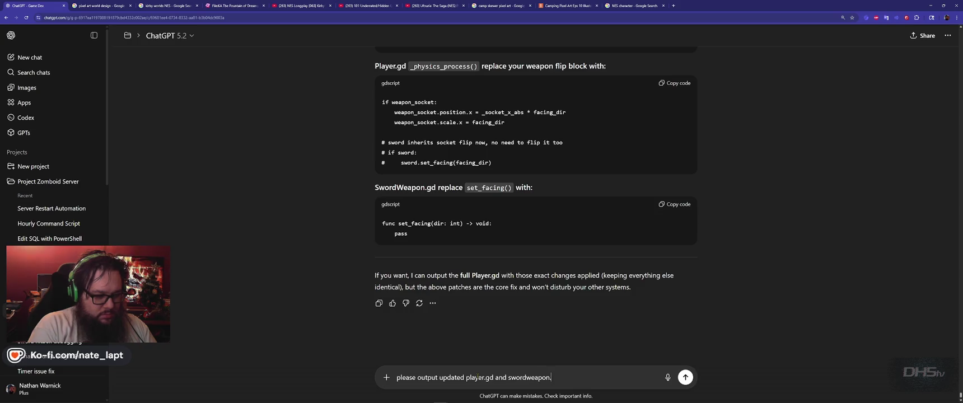
pyautogui.press('Return')
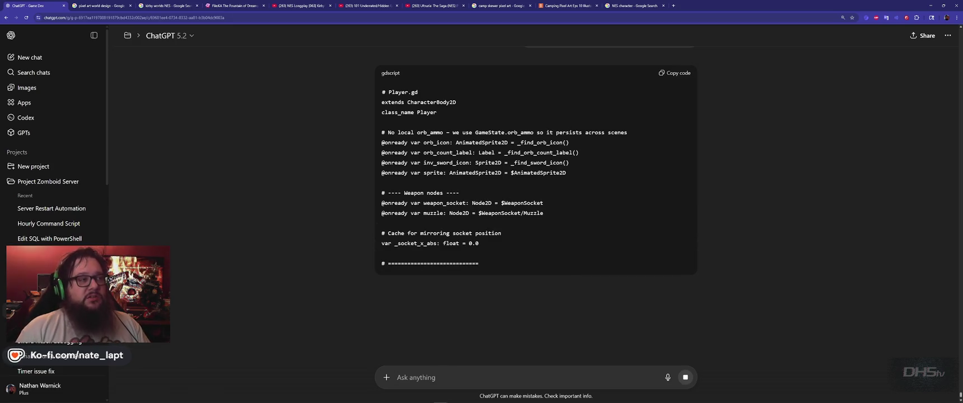
# Glance at the player scene in Godot's 2D view, then return to the streaming Player.gd reply
pyautogui.hotkey('alt', 'Tab')
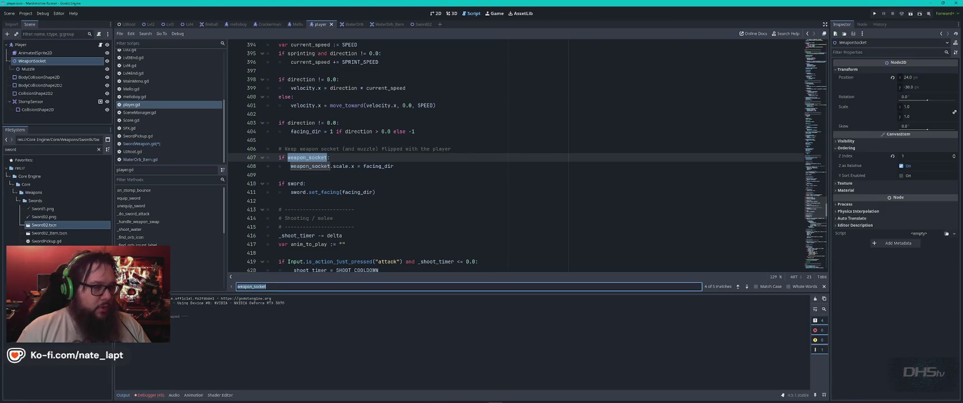
pyautogui.click(436, 13)
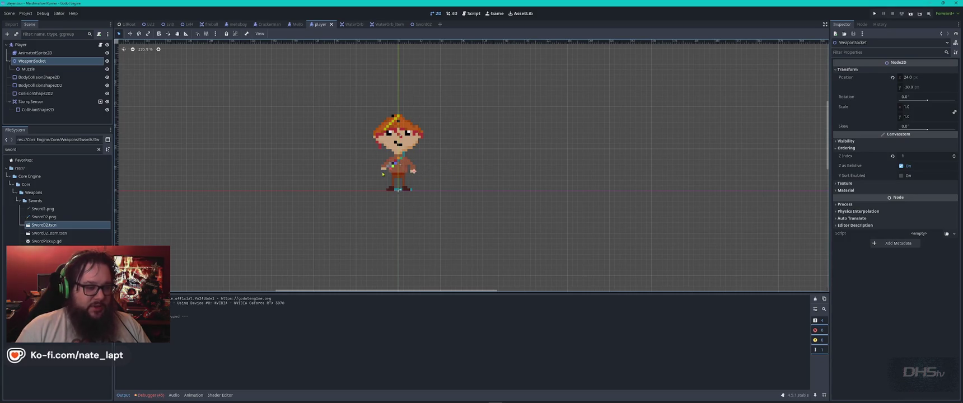
pyautogui.hotkey('alt', 'Tab')
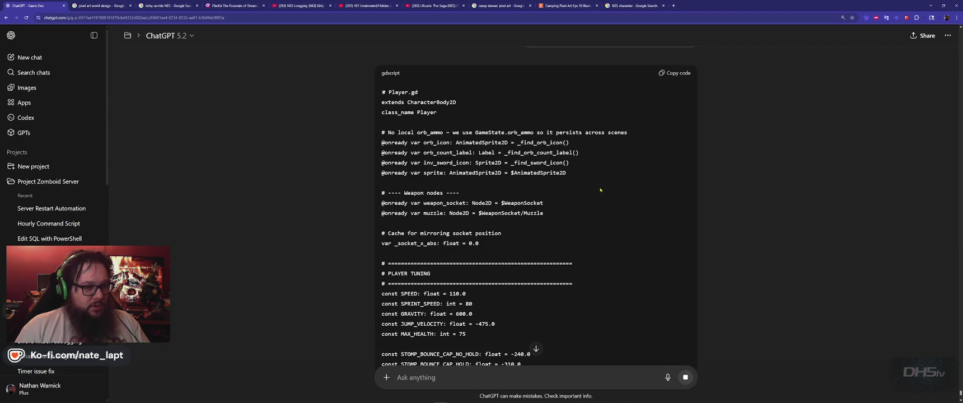
# Scroll the streaming Player.gd reply, rechecking the earlier minimal patches and the weapon and water-orb shooting code
pyautogui.scroll(-2, 644, 126)
pyautogui.scroll(-3, 647, 131)
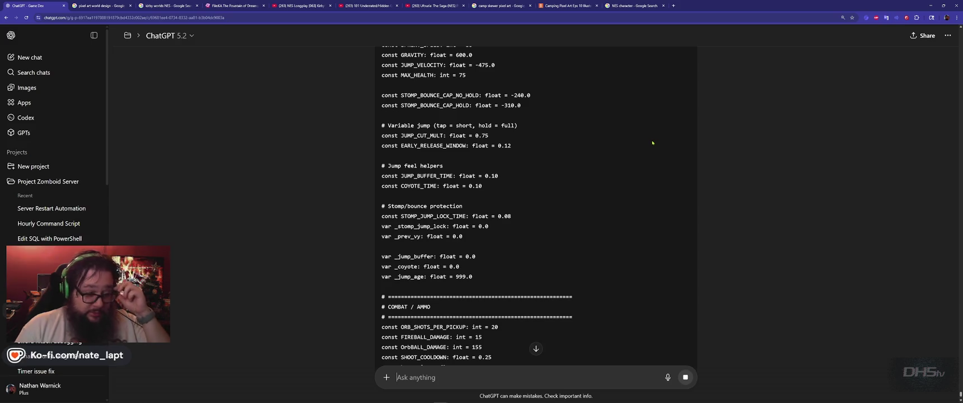
pyautogui.scroll(15, 652, 151)
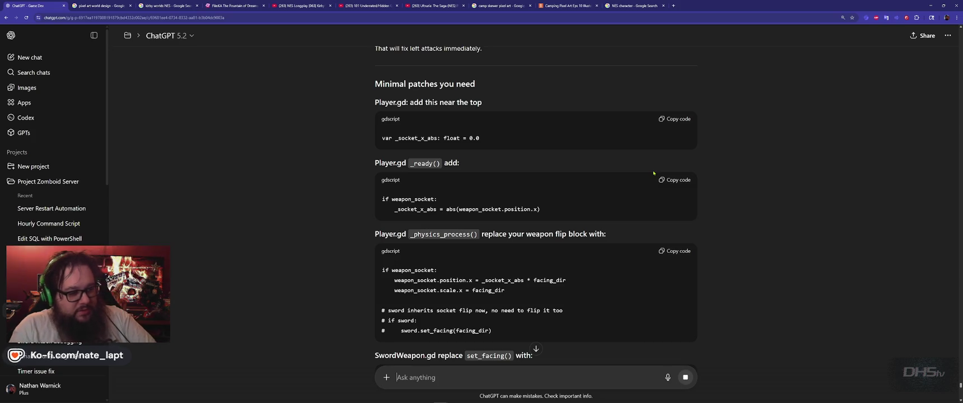
pyautogui.scroll(-15, 654, 174)
pyautogui.scroll(-10, 661, 182)
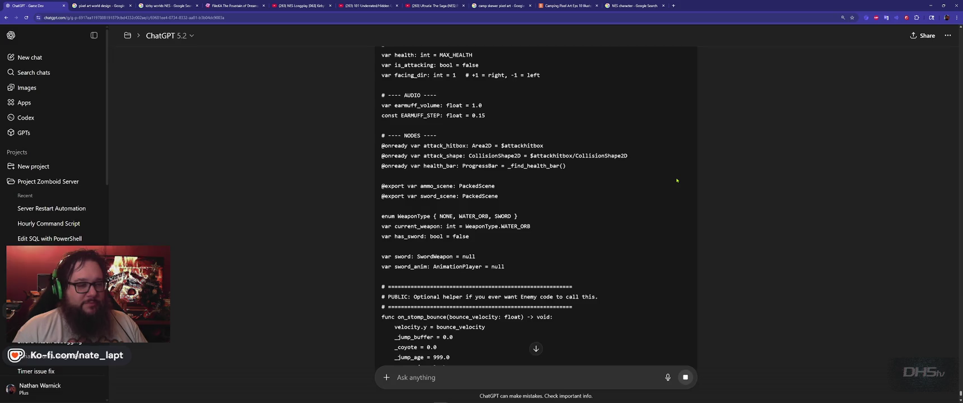
pyautogui.scroll(-5, 677, 181)
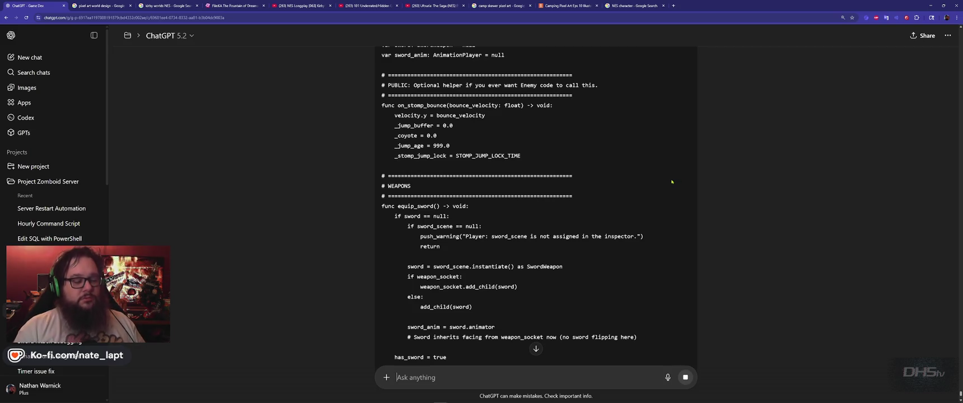
pyautogui.scroll(-4, 668, 173)
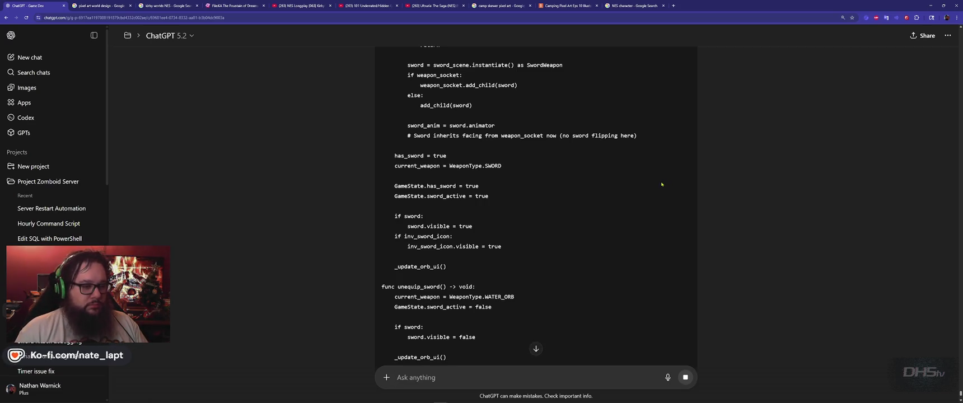
pyautogui.scroll(-3, 661, 184)
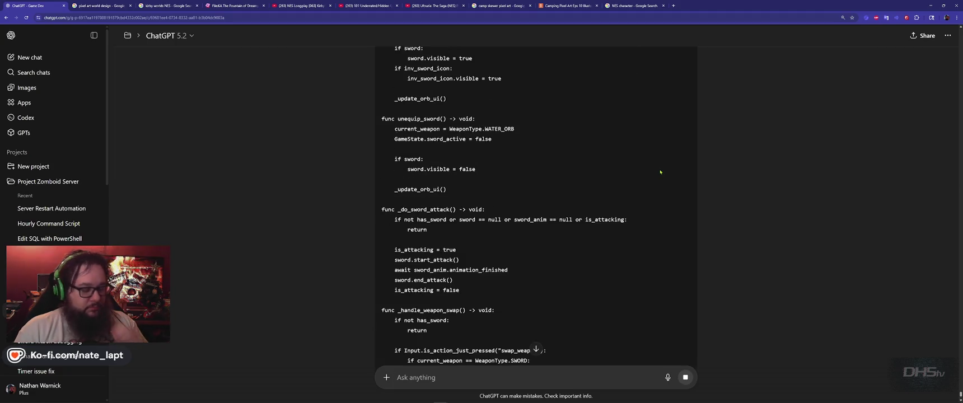
# Read further down the Player.gd output through the FINDERS helpers to _ready()
pyautogui.scroll(-3, 661, 189)
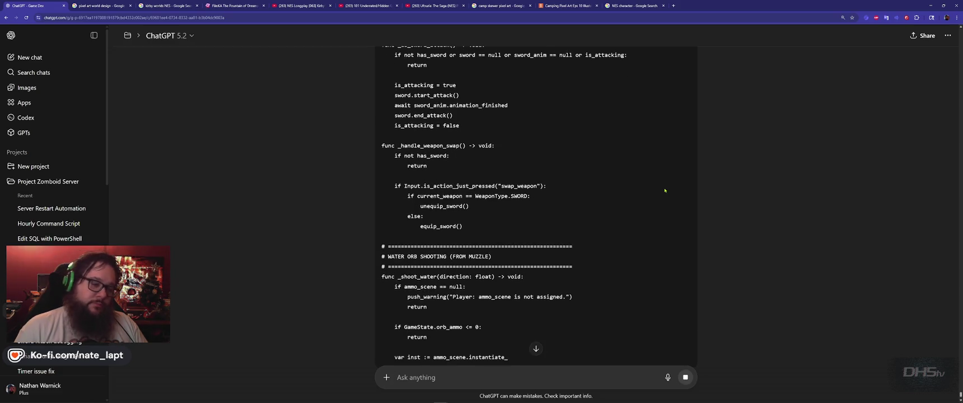
pyautogui.scroll(-2, 663, 193)
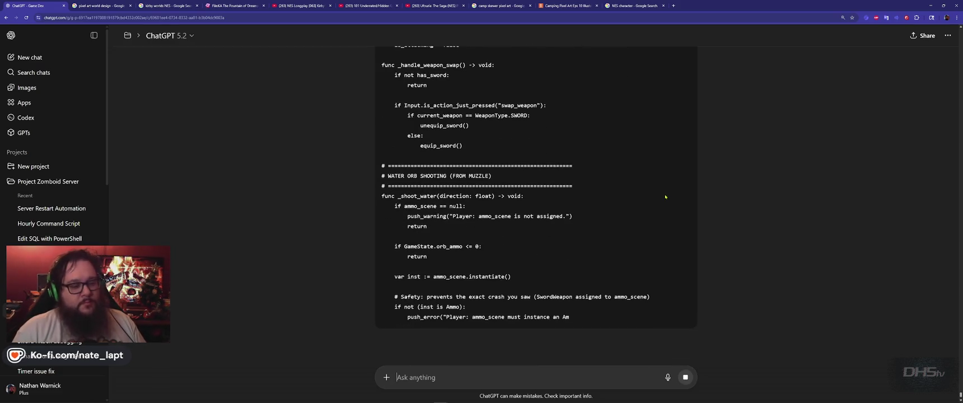
pyautogui.scroll(-2, 665, 197)
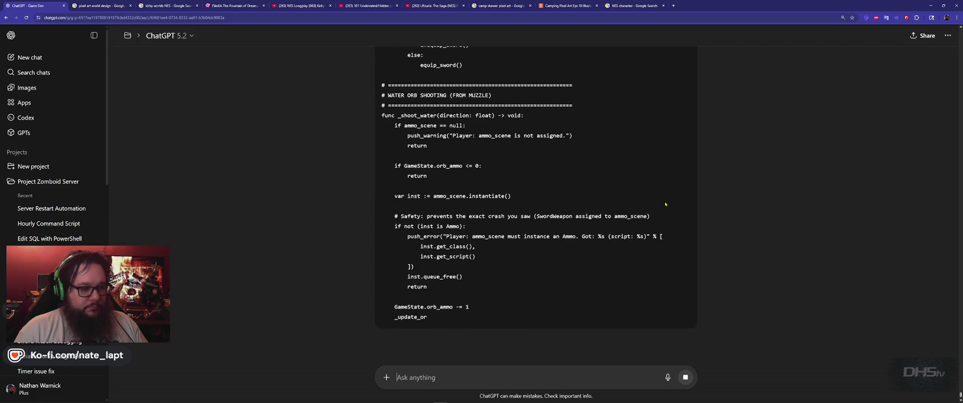
pyautogui.scroll(-1, 664, 197)
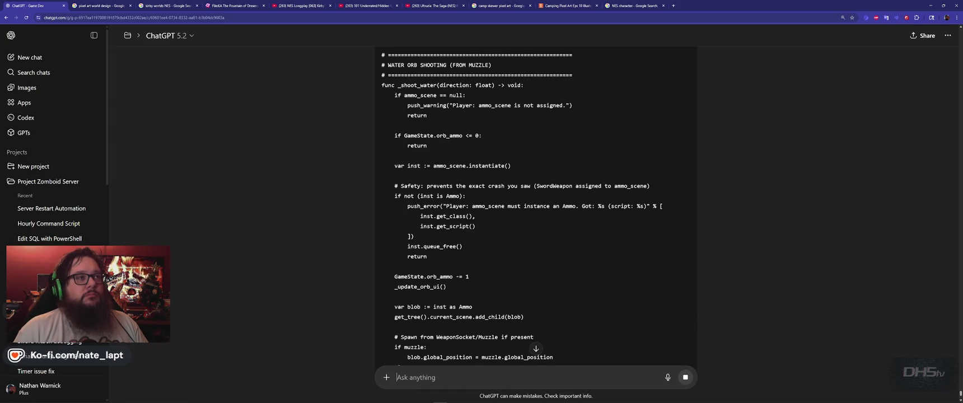
pyautogui.scroll(-4, 536, 204)
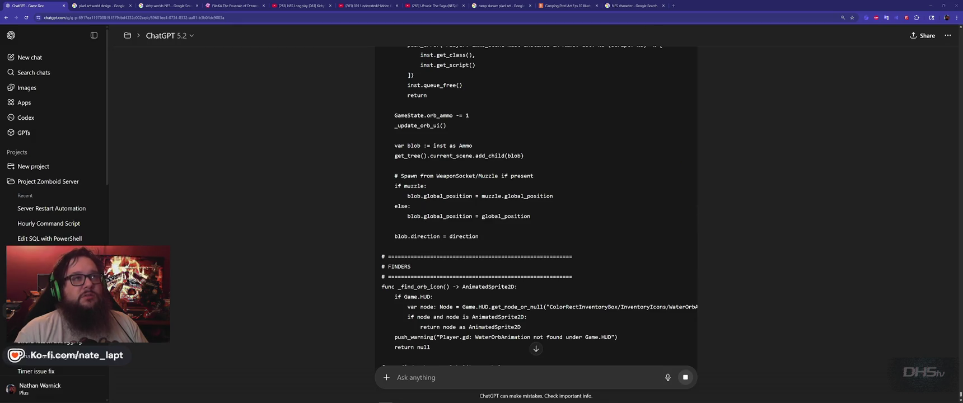
pyautogui.scroll(-3, 637, 118)
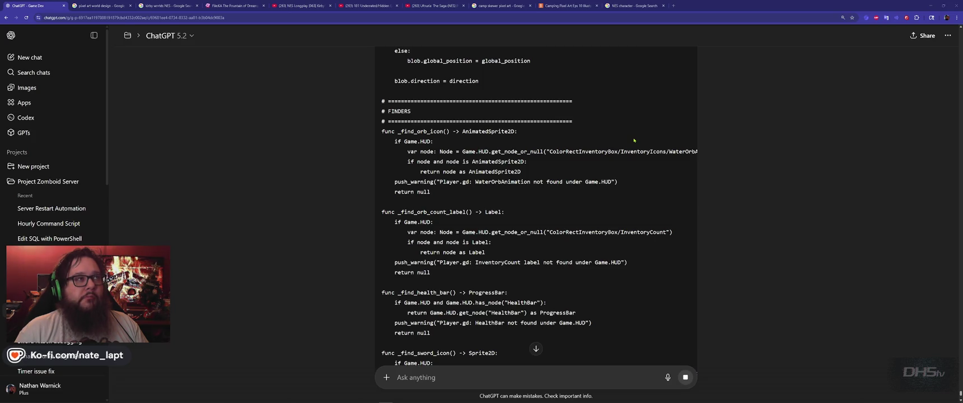
pyautogui.scroll(-3, 635, 141)
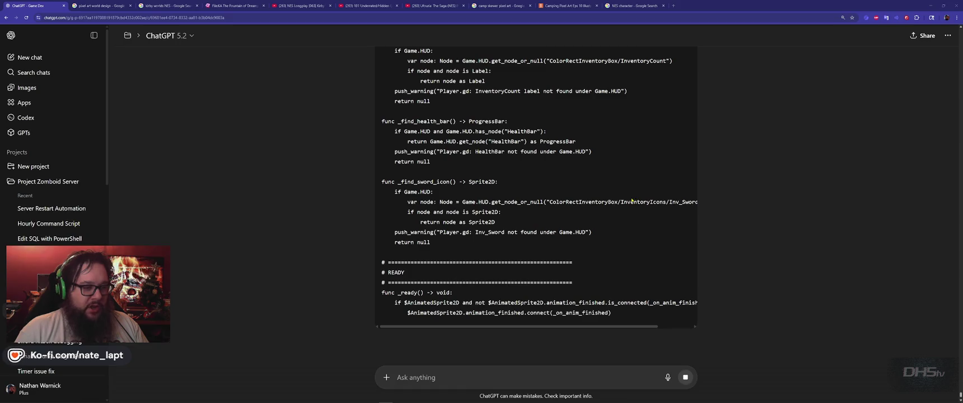
pyautogui.hotkey('alt', 'Tab')
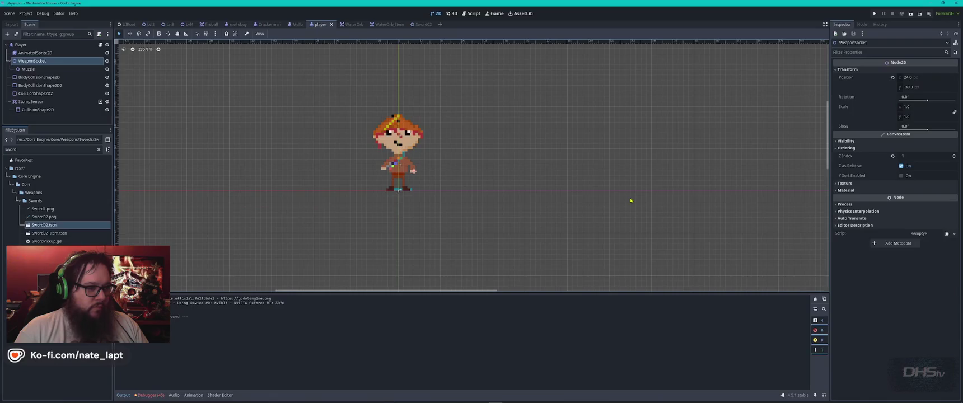
# In Godot, open player.gd in the script editor and jump to its end
pyautogui.click(472, 12)
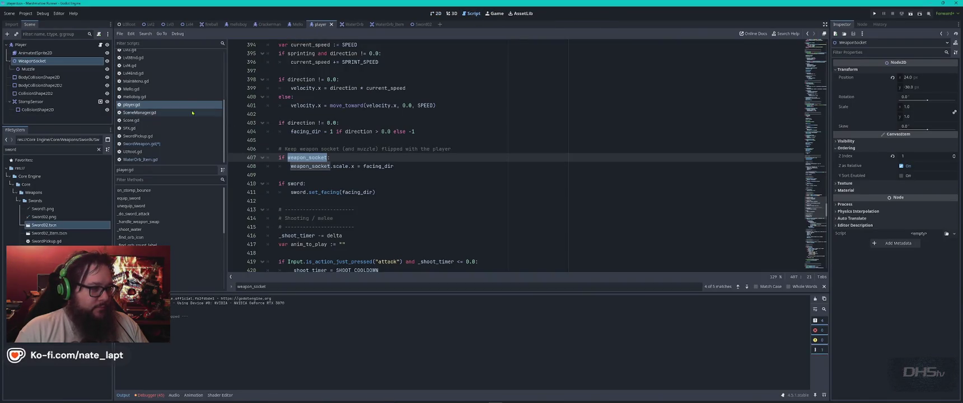
pyautogui.hotkey('ctrl', 'End')
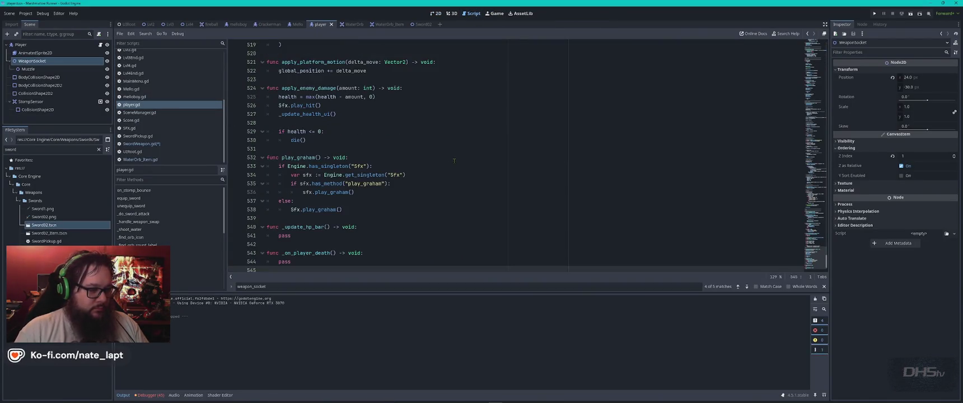
pyautogui.scroll(-1, 455, 161)
pyautogui.hotkey('alt', 'Tab')
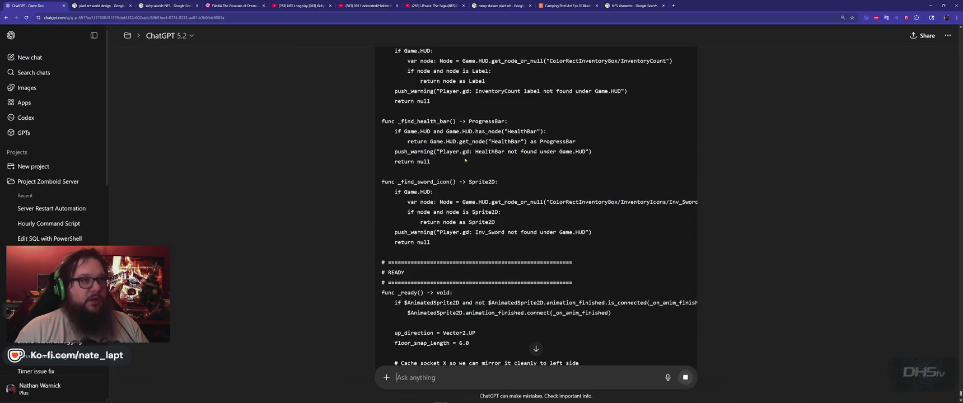
# Follow the ChatGPT reply through _ready() caching the socket X position into the UI/ammo _update_orb_ui() section
pyautogui.scroll(-3, 587, 216)
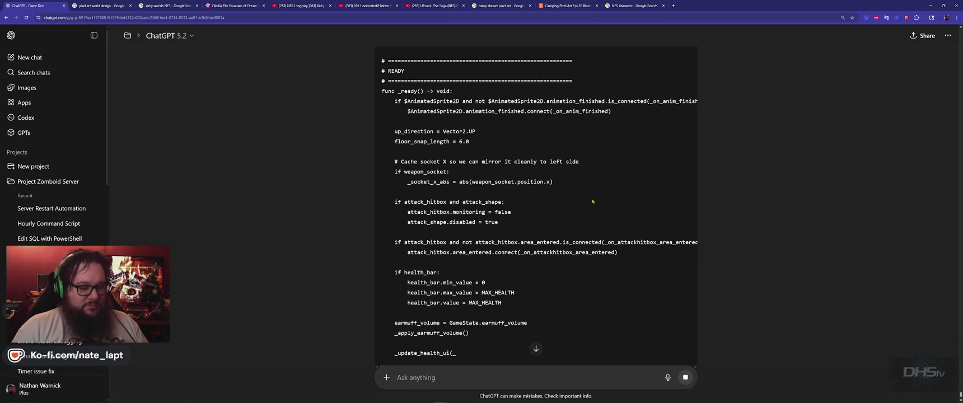
pyautogui.scroll(-2, 599, 196)
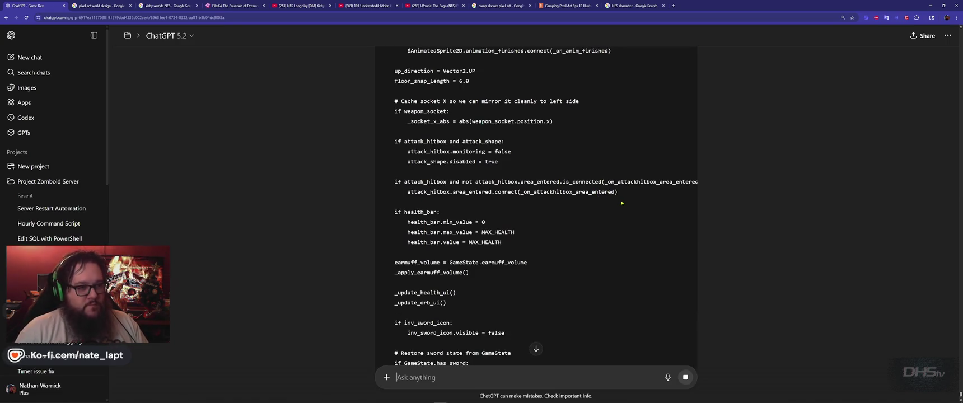
pyautogui.scroll(-3, 621, 203)
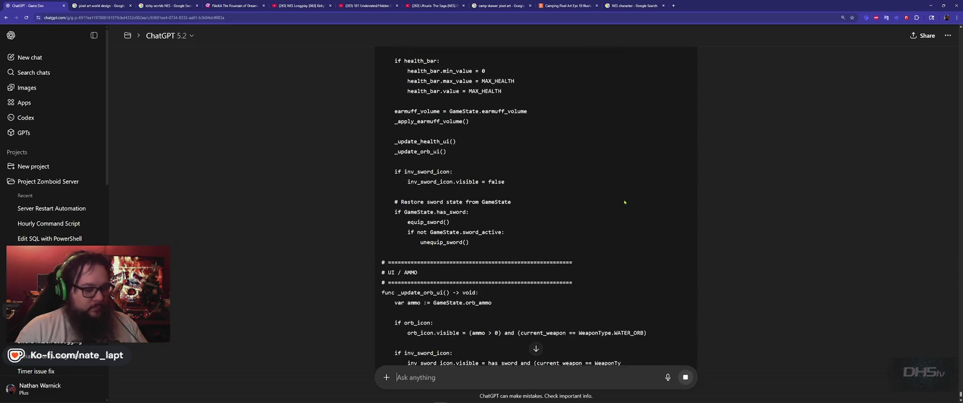
pyautogui.scroll(-2, 624, 202)
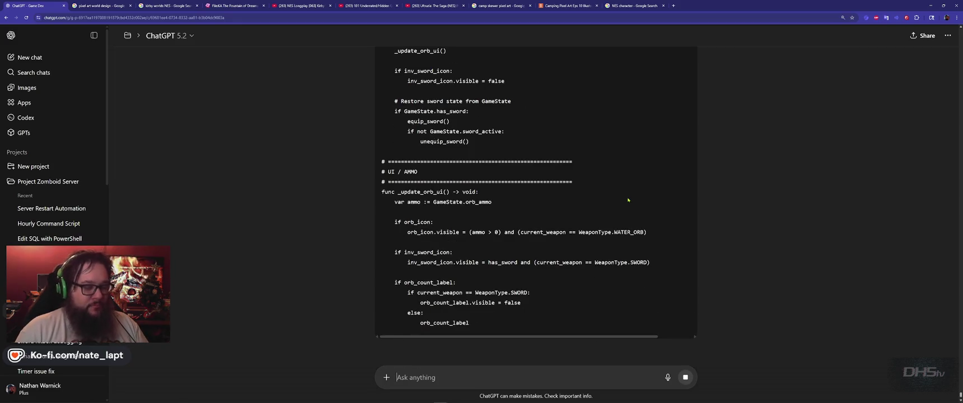
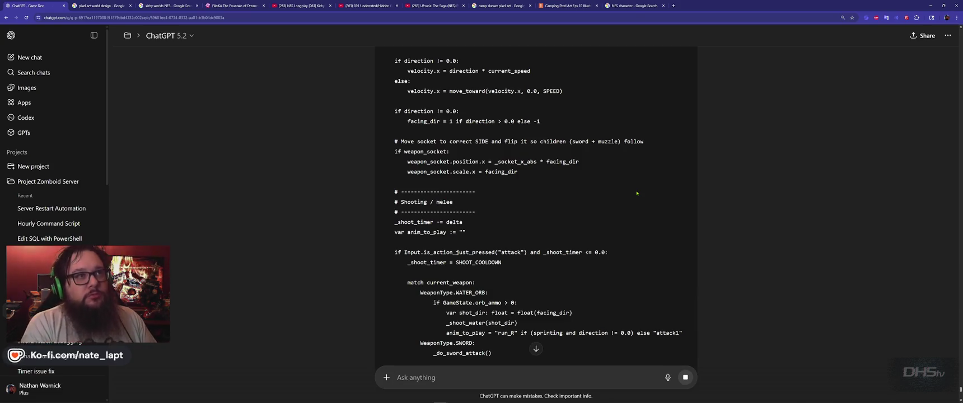
# Find the Player.gd block in the ChatGPT reply, copy its code, and return to Godot
pyautogui.scroll(-10, 637, 193)
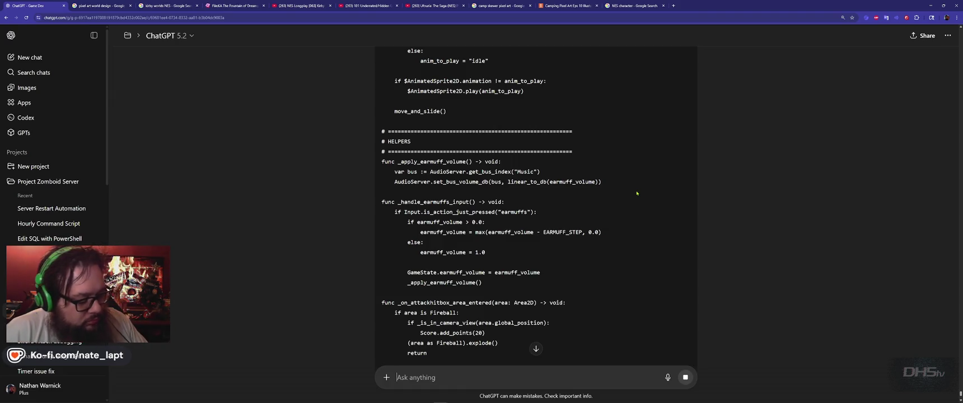
pyautogui.scroll(-3, 637, 194)
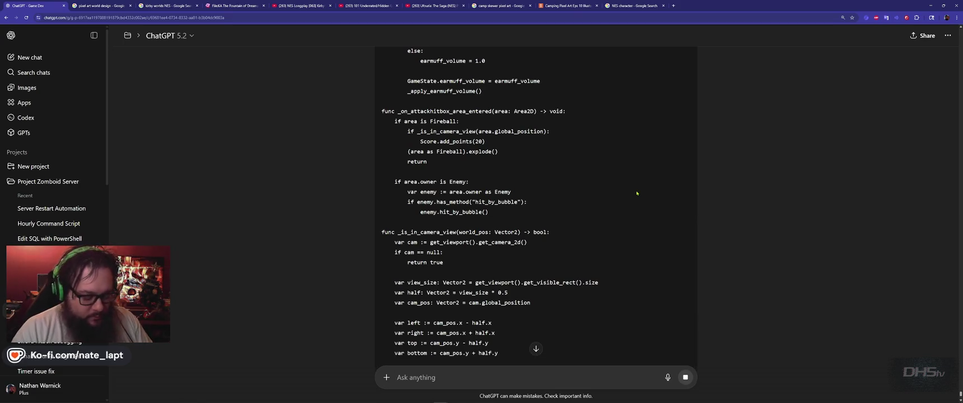
pyautogui.scroll(-3, 637, 193)
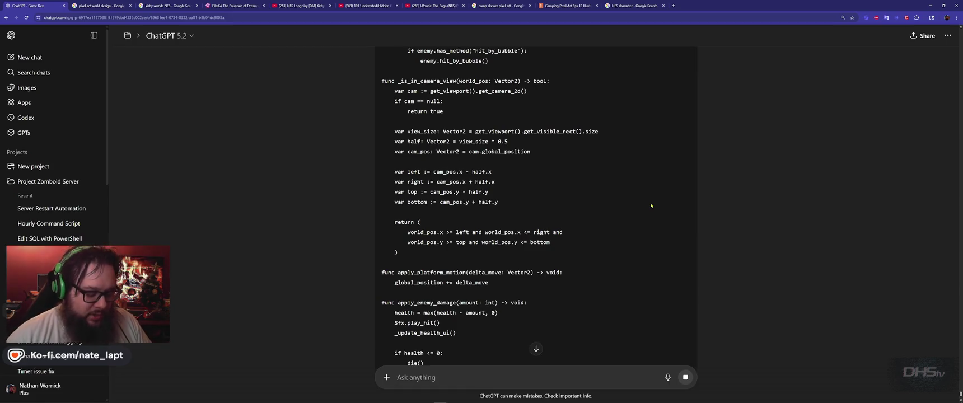
pyautogui.scroll(-2, 650, 205)
pyautogui.write('7')
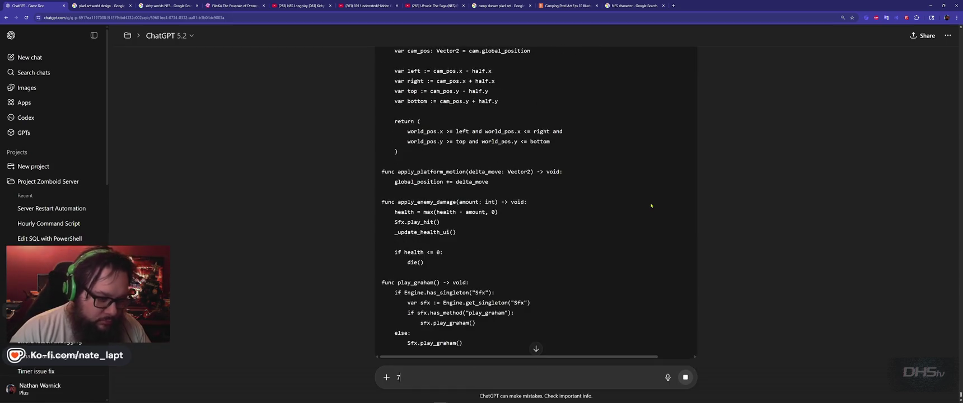
pyautogui.press('Num_Lock')
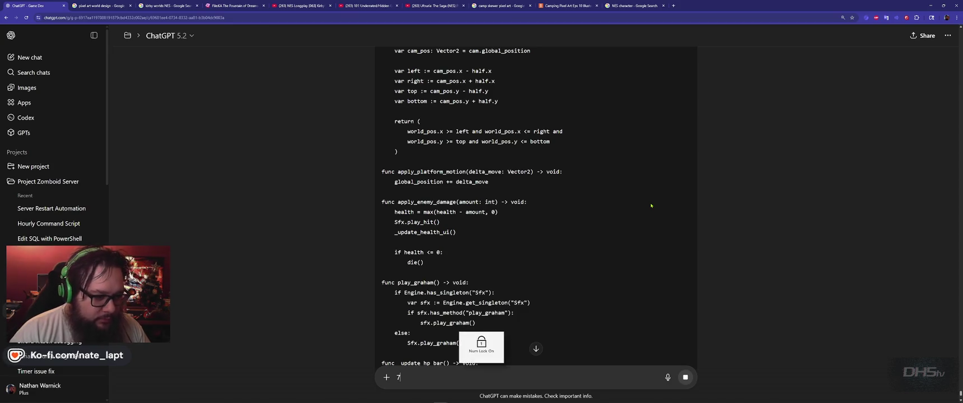
pyautogui.scroll(-3, 651, 206)
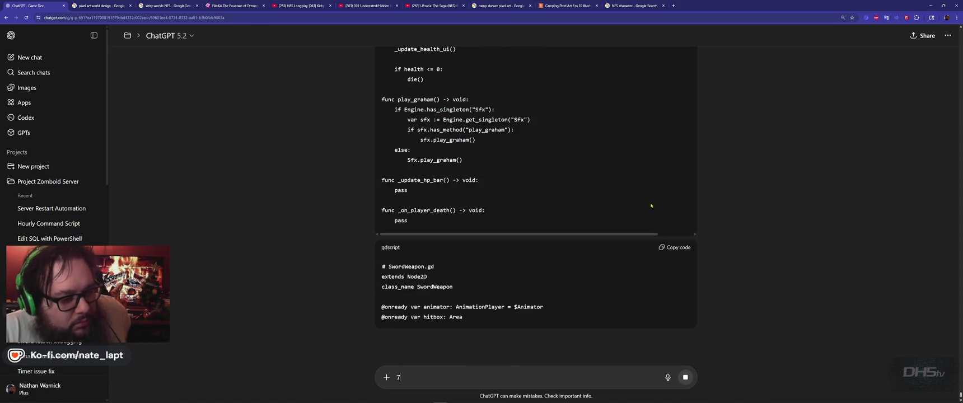
pyautogui.scroll(5, 651, 206)
pyautogui.scroll(5, 651, 206)
pyautogui.scroll(-10, 644, 214)
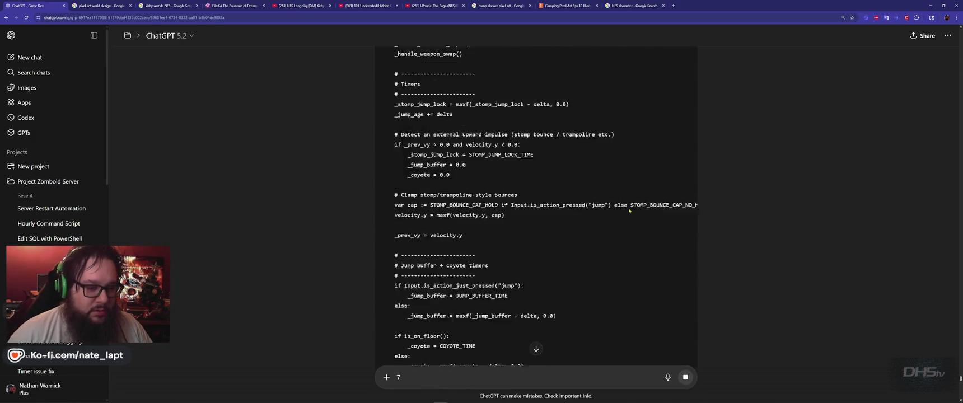
pyautogui.scroll(-10, 629, 205)
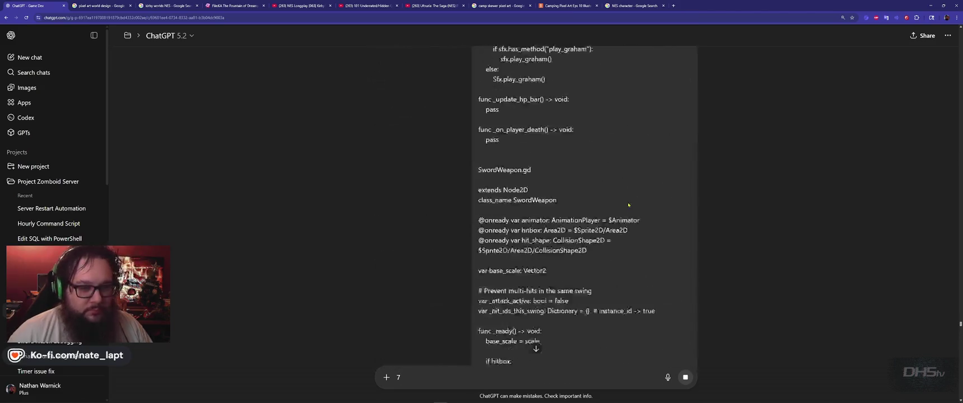
pyautogui.scroll(3, 628, 203)
pyautogui.scroll(-5, 627, 202)
pyautogui.scroll(-15, 628, 204)
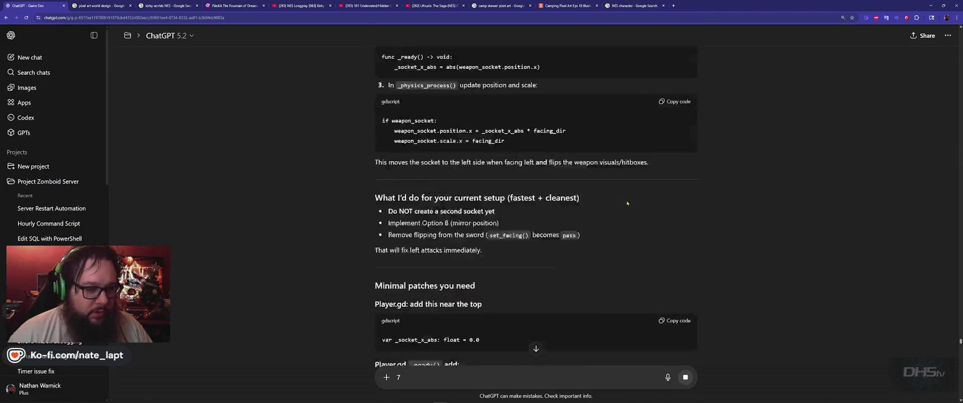
pyautogui.scroll(4, 629, 206)
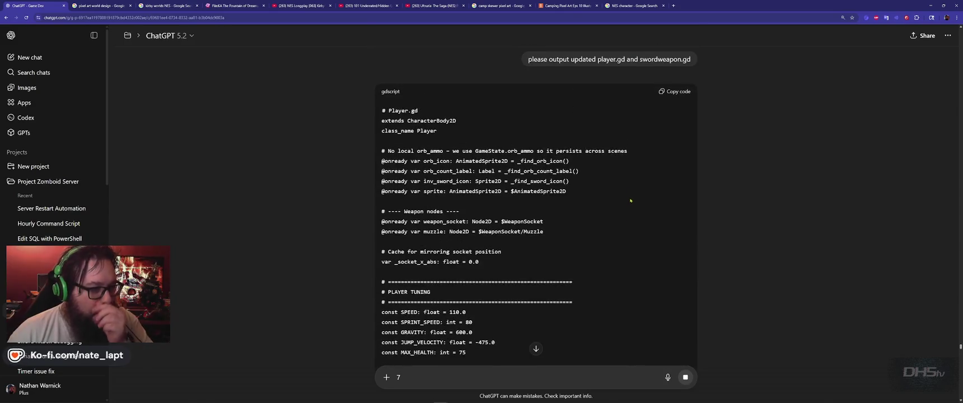
pyautogui.click(683, 91)
pyautogui.hotkey('alt', 'Tab')
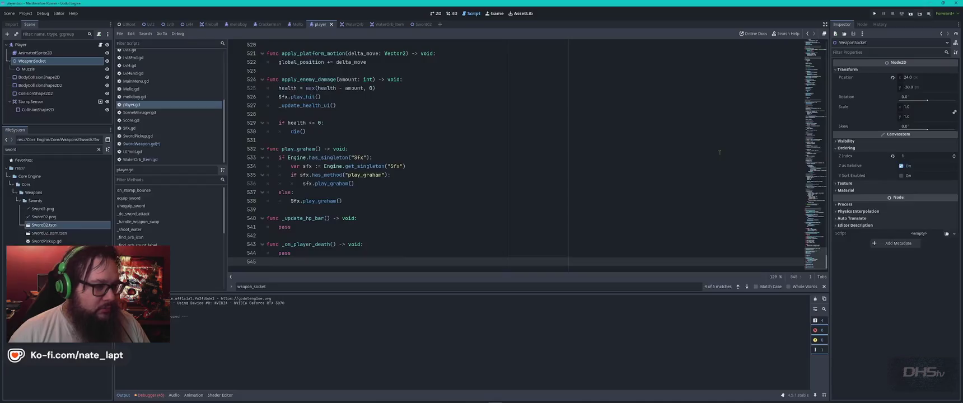
# Replace the whole player.gd script with the copied Player.gd code
pyautogui.click(510, 158)
pyautogui.hotkey('ctrl', 'a')
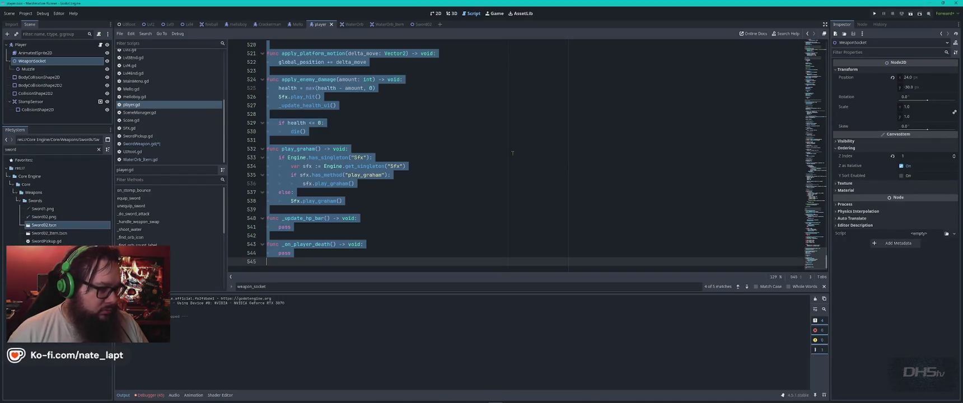
pyautogui.hotkey('ctrl', 'v')
# Copy the SwordWeapon.gd code from ChatGPT and paste it over SwordWeapon.gd
pyautogui.click(141, 144)
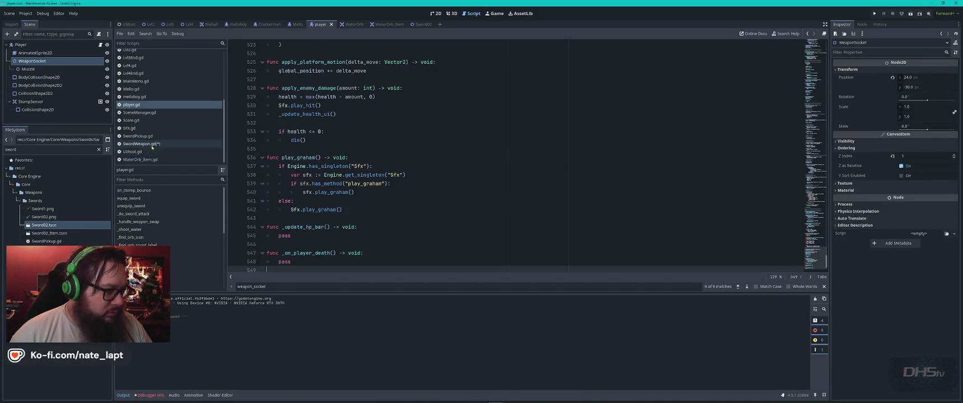
pyautogui.hotkey('alt', 'Tab')
pyautogui.scroll(-10, 535, 194)
pyautogui.scroll(-10, 535, 194)
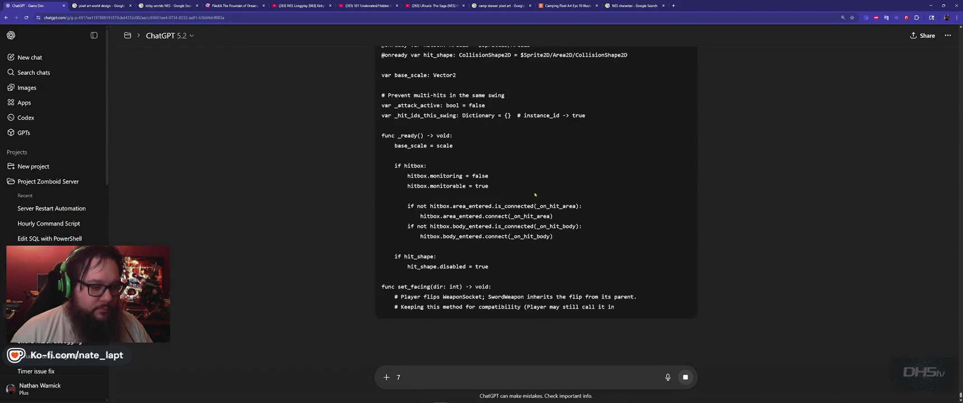
pyautogui.scroll(4, 535, 194)
pyautogui.click(662, 171)
pyautogui.hotkey('alt', 'Tab')
pyautogui.scroll(-5, 509, 177)
pyautogui.scroll(-2, 509, 177)
pyautogui.hotkey('ctrl', 'a')
pyautogui.hotkey('ctrl', 'v')
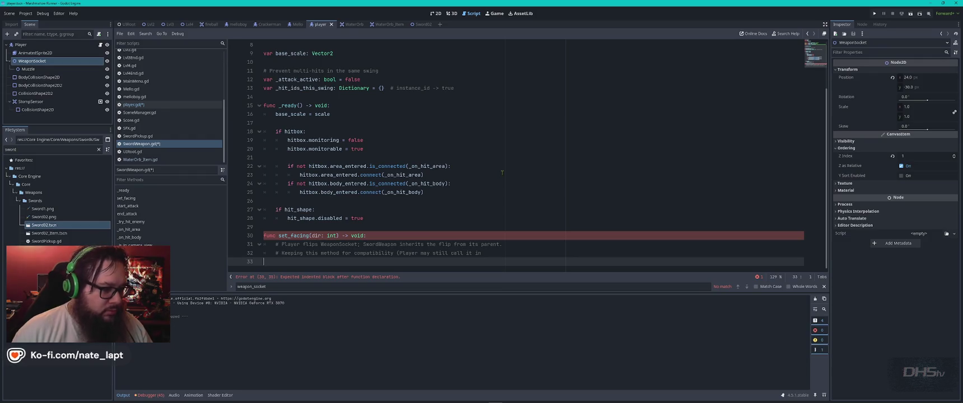
# Paste the newer, still-streaming SwordWeapon.gd code over the script
pyautogui.hotkey('alt', 'Tab')
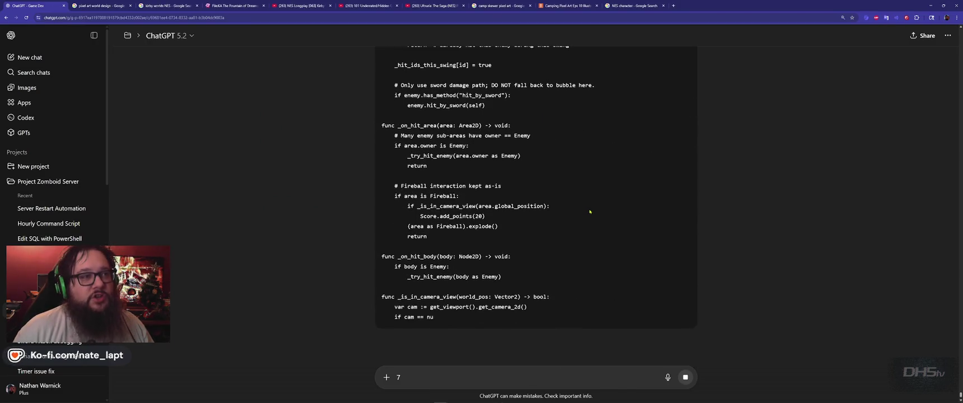
pyautogui.hotkey('alt', 'Tab')
pyautogui.hotkey('ctrl', 'a')
pyautogui.hotkey('ctrl', 'v')
# Replace SwordWeapon.gd with the finished code, save the scripts, and run the game
pyautogui.hotkey('alt', 'Tab')
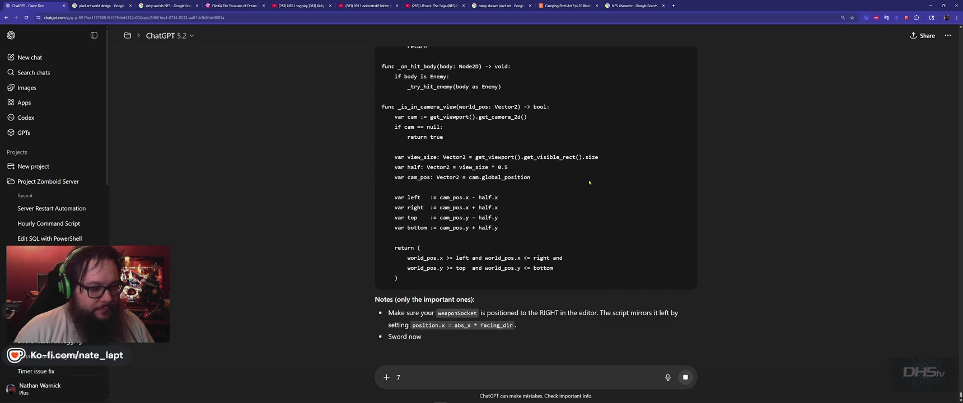
pyautogui.scroll(5, 602, 186)
pyautogui.scroll(8, 602, 185)
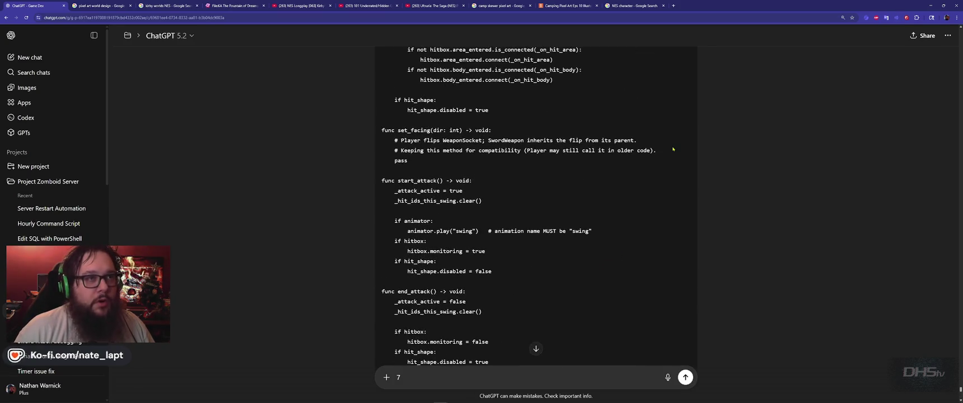
pyautogui.scroll(3, 673, 147)
pyautogui.scroll(-5, 673, 147)
pyautogui.scroll(5, 673, 147)
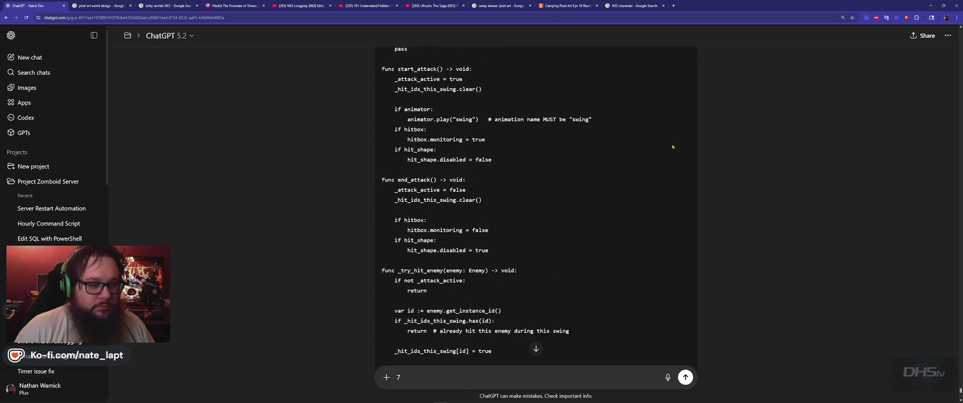
pyautogui.scroll(5, 673, 147)
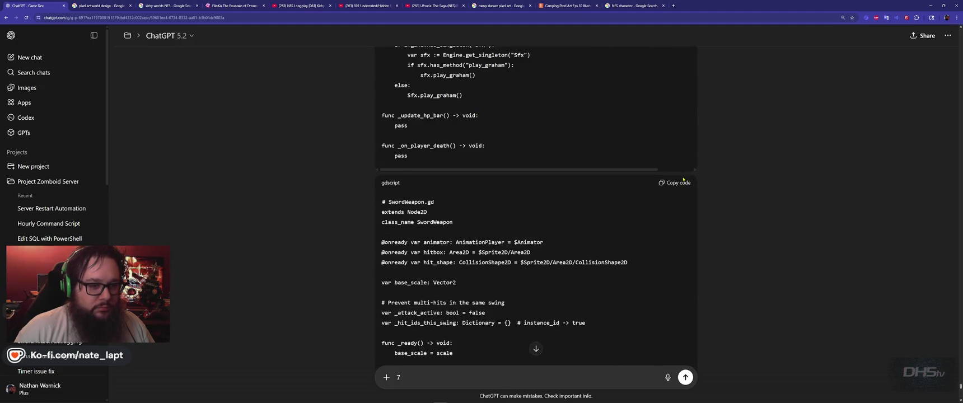
pyautogui.click(680, 181)
pyautogui.hotkey('alt', 'Tab')
pyautogui.hotkey('ctrl', 'a')
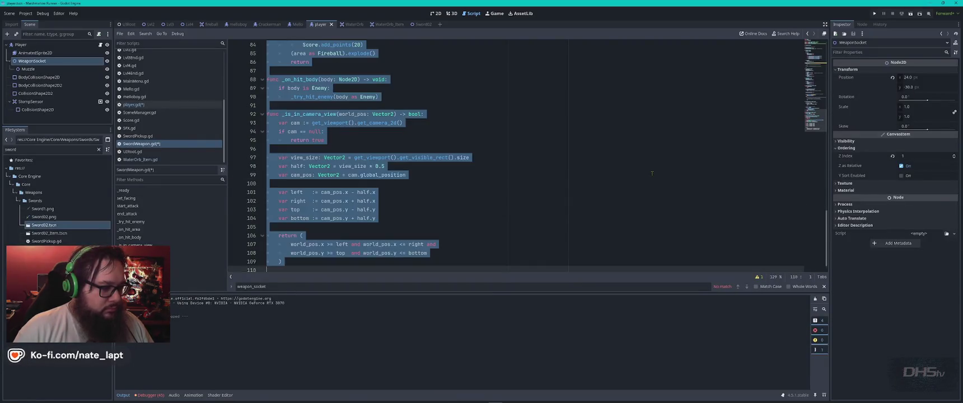
pyautogui.hotkey('ctrl', 'v')
pyautogui.hotkey('ctrl', 's')
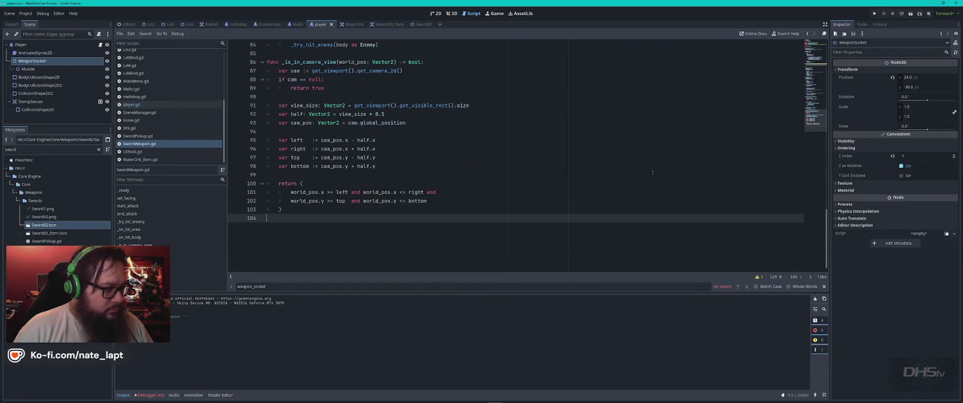
pyautogui.press('F5')
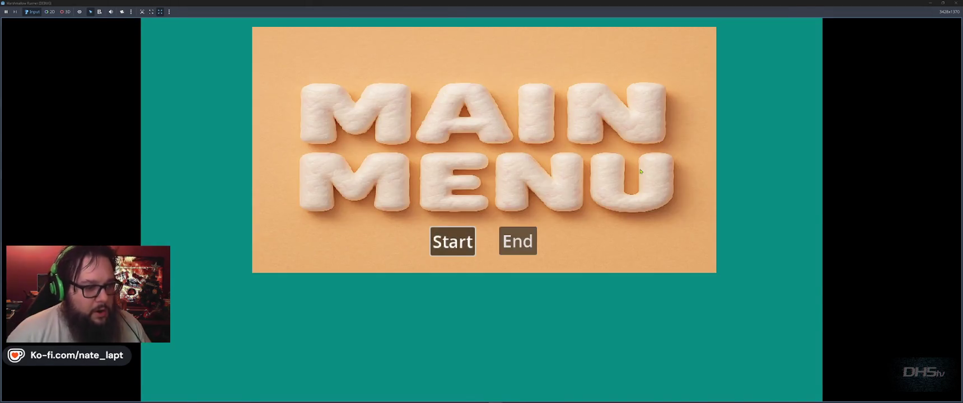
# Start the game from the main menu and jump right toward the enemies
pyautogui.click(452, 241)
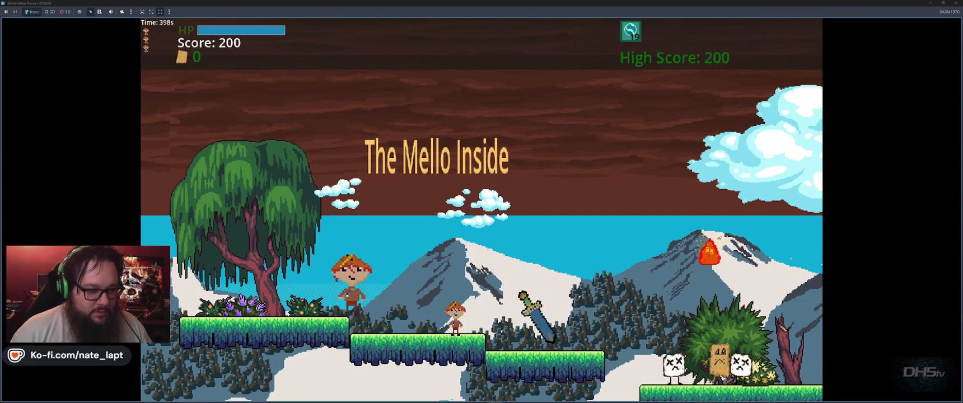
pyautogui.press('space')
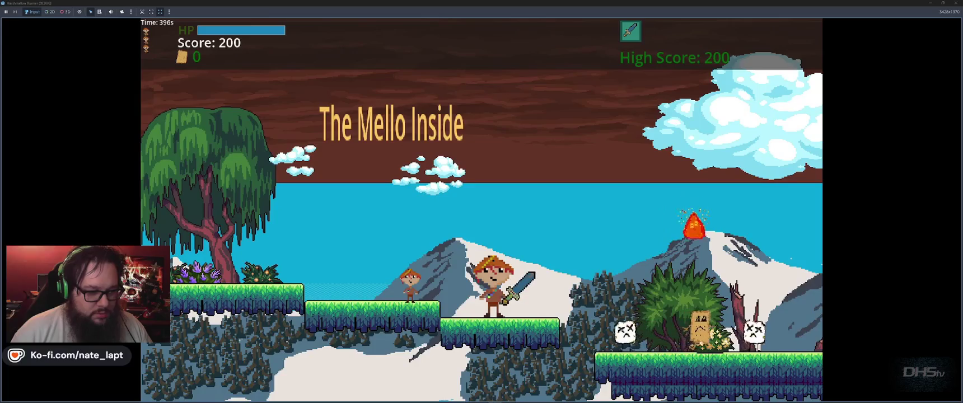
pyautogui.press('Right')
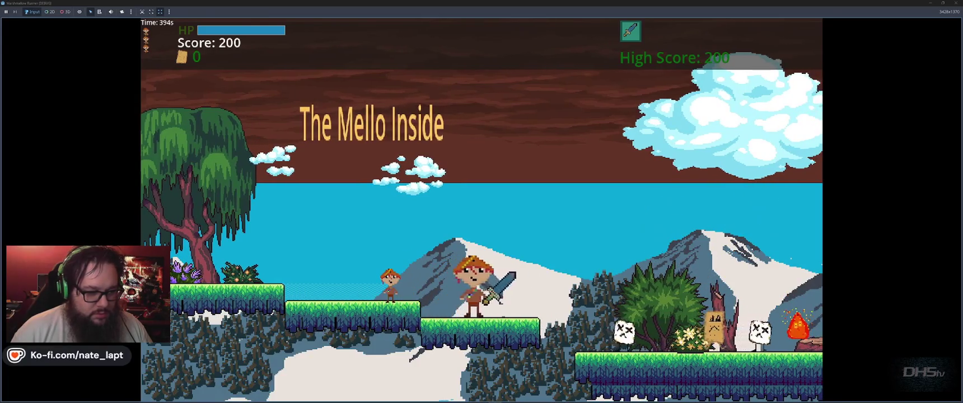
pyautogui.press('space')
pyautogui.press('Right')
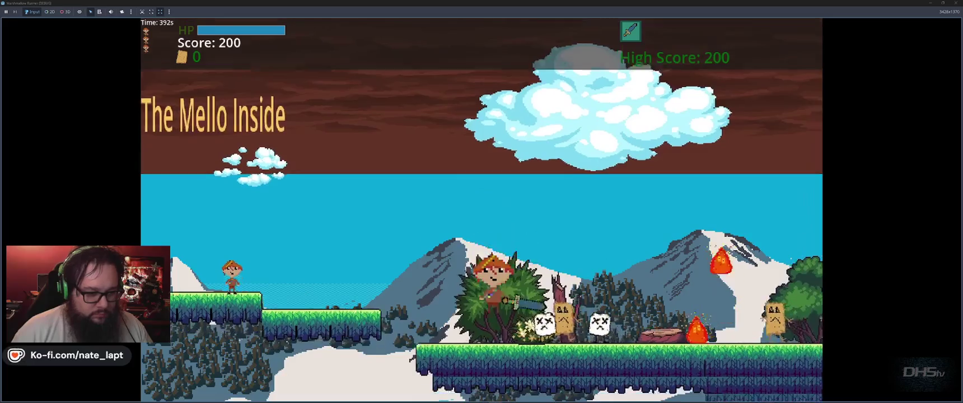
pyautogui.press('space')
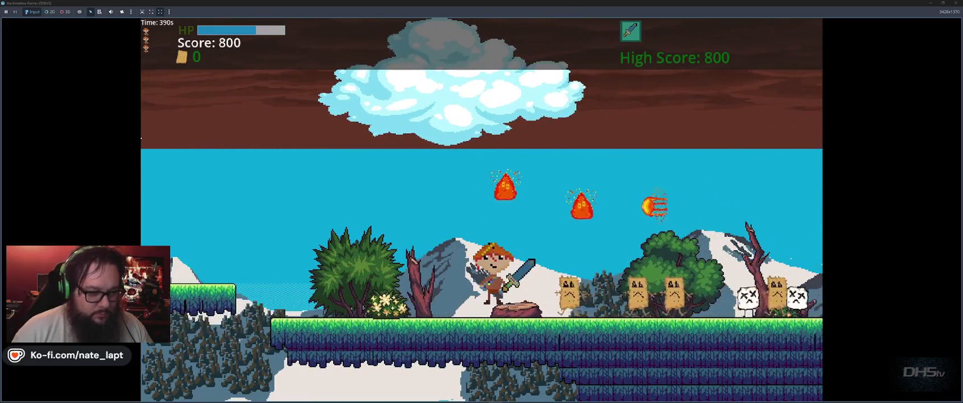
pyautogui.press('Left')
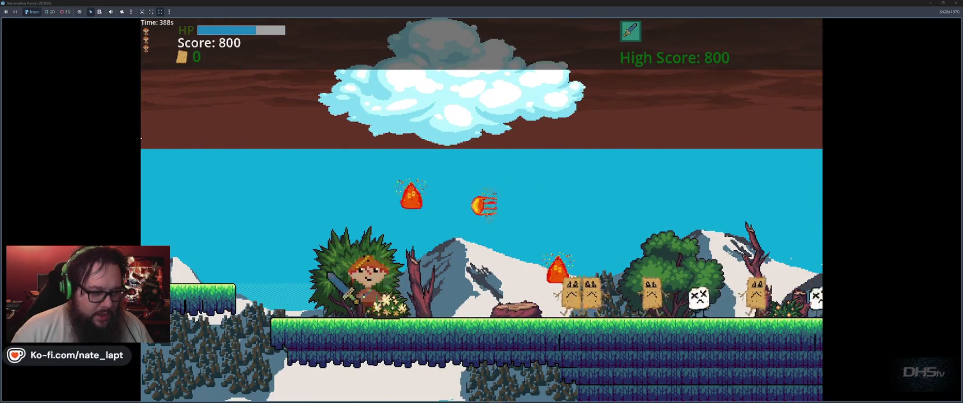
pyautogui.press('Right')
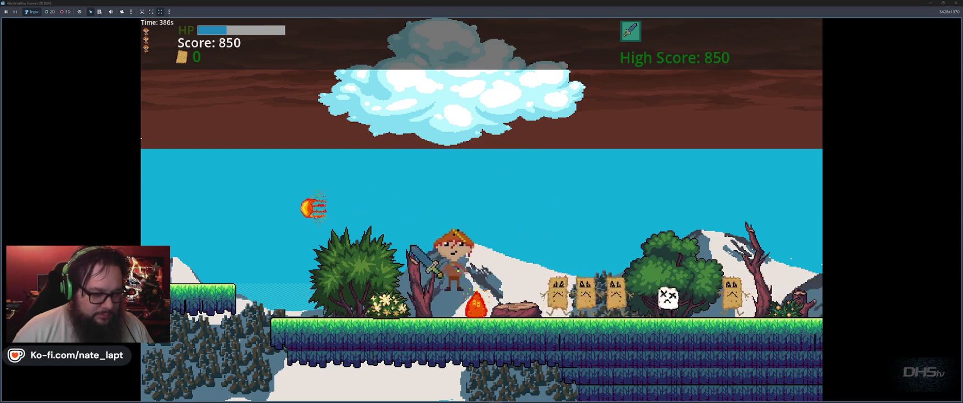
pyautogui.press('space')
# Fight through the enemies with sword swings and jump onto the upper grass platform
pyautogui.press('Right')
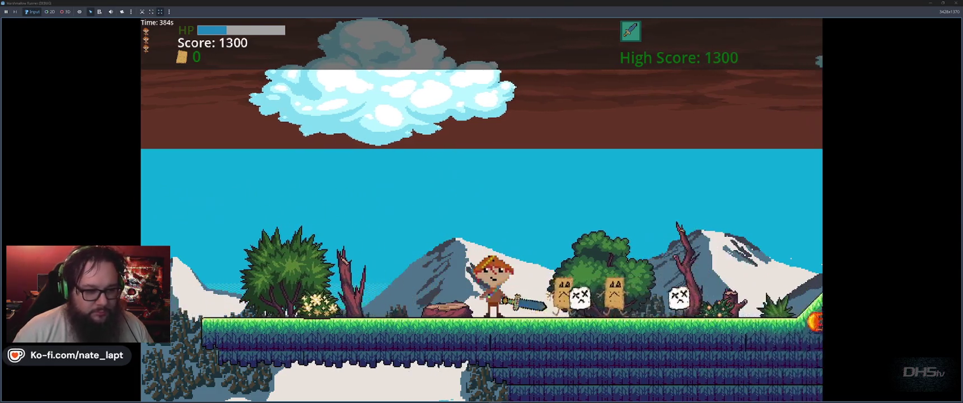
pyautogui.press('space')
pyautogui.press('Left')
pyautogui.press('space')
pyautogui.press('Right')
pyautogui.press('space')
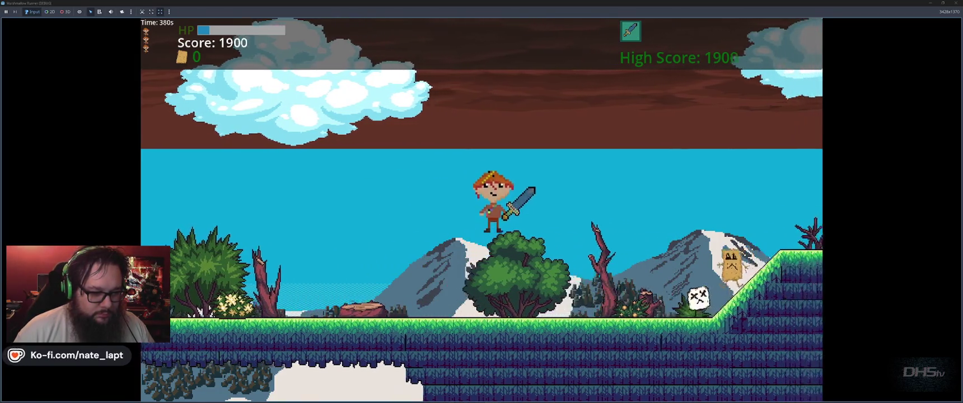
pyautogui.press('Right')
pyautogui.press('space')
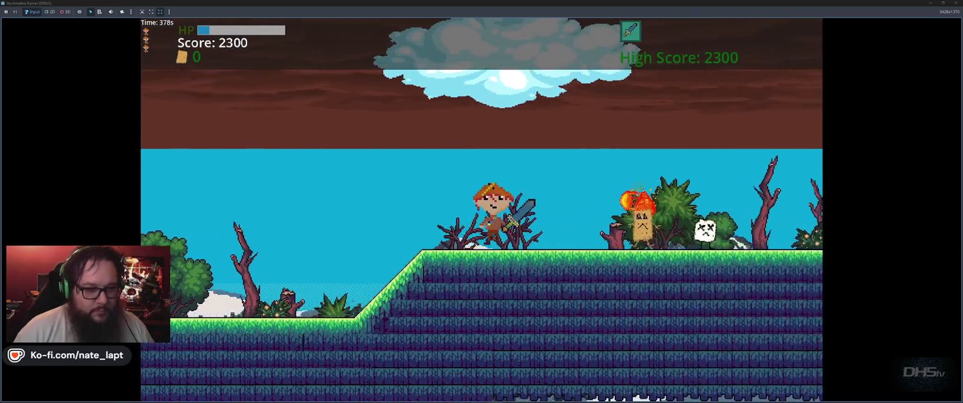
pyautogui.press('space')
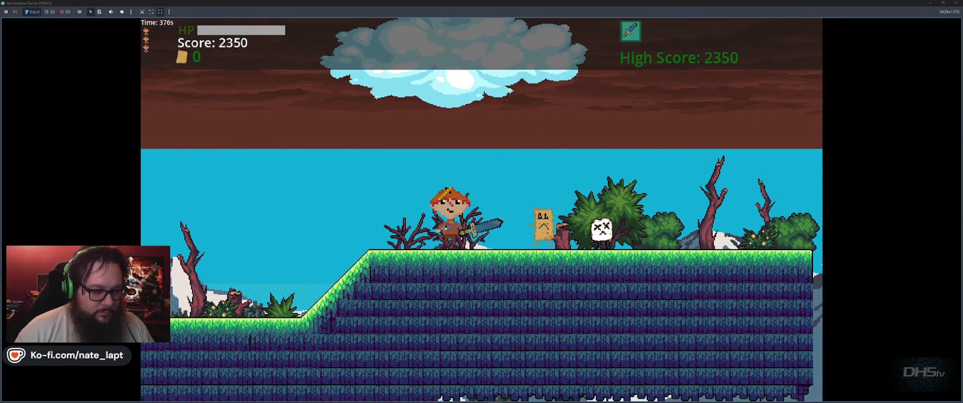
# Jump the gap and mountain slope, restart after dying, then stop the game
pyautogui.press('Right')
pyautogui.press('Right')
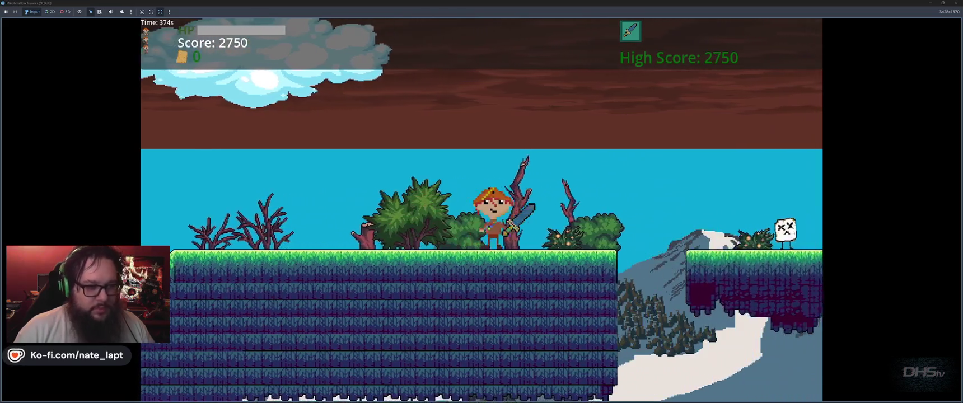
pyautogui.press('space')
pyautogui.press('Right')
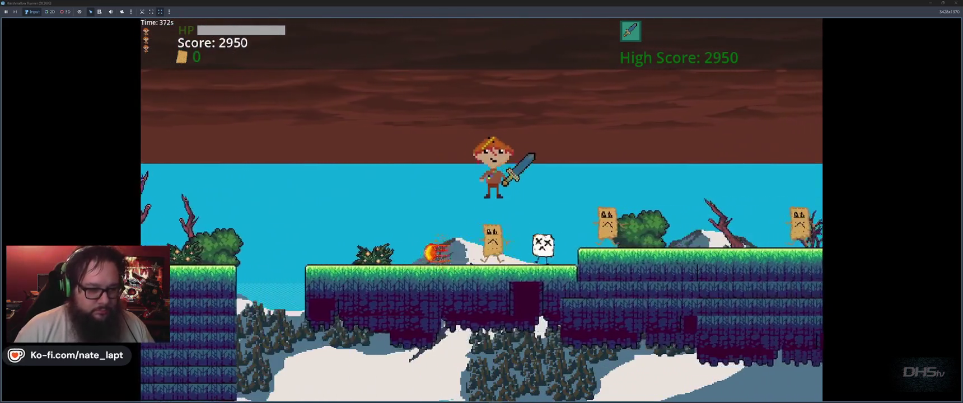
pyautogui.press('space')
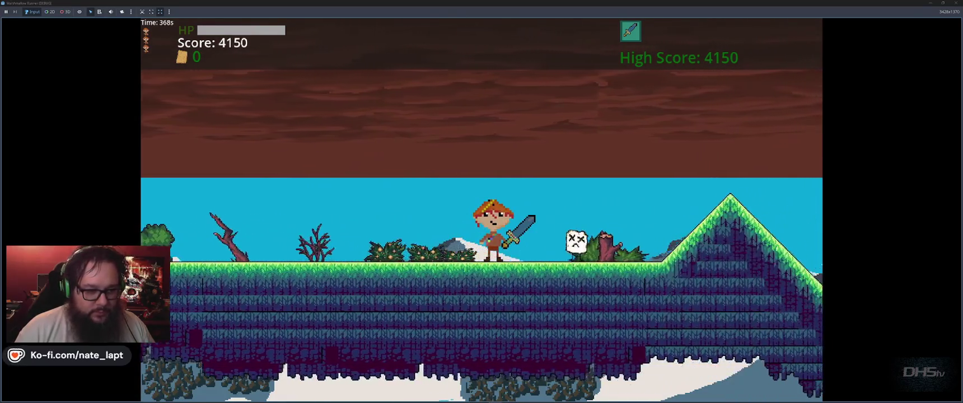
pyautogui.press('space')
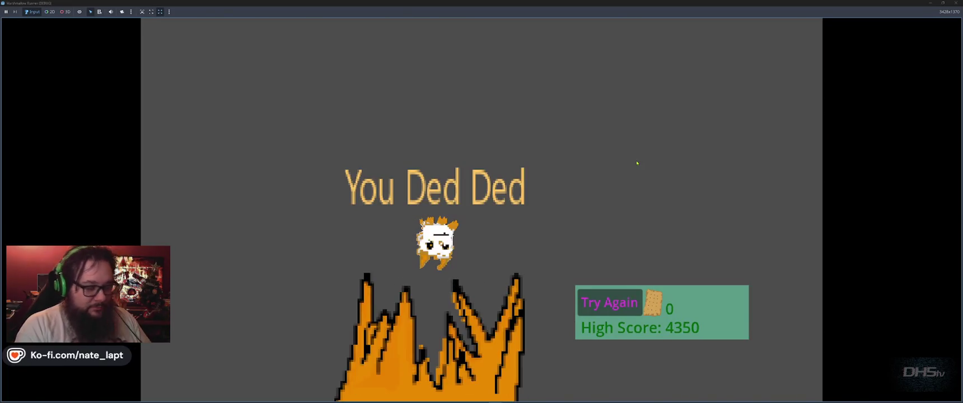
pyautogui.press('space')
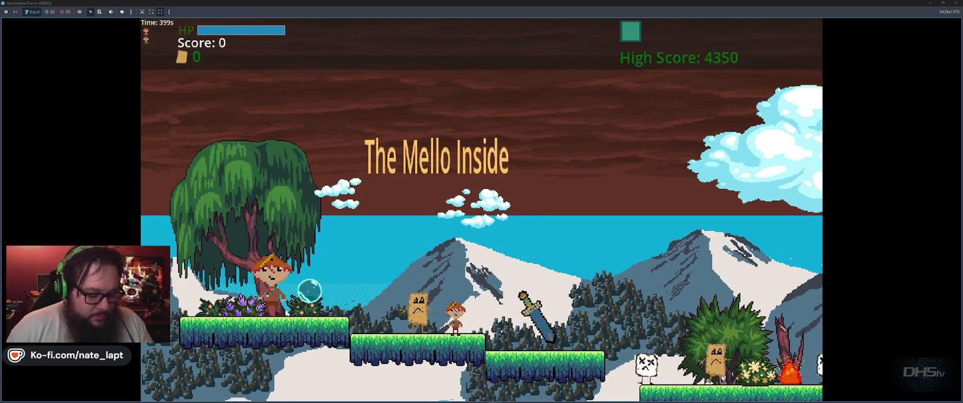
pyautogui.press('F8')
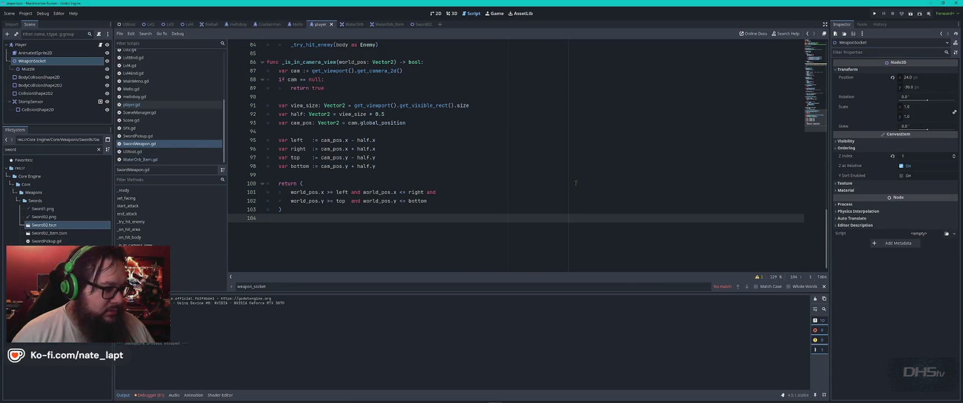
# Read the ChatGPT weapon script answer down to its Notes, then relaunch the game
pyautogui.hotkey('alt', 'Tab')
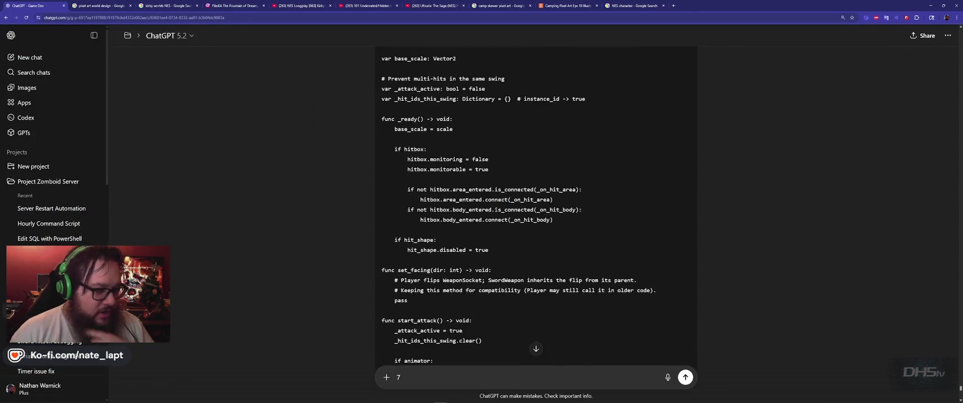
pyautogui.scroll(-10, 496, 208)
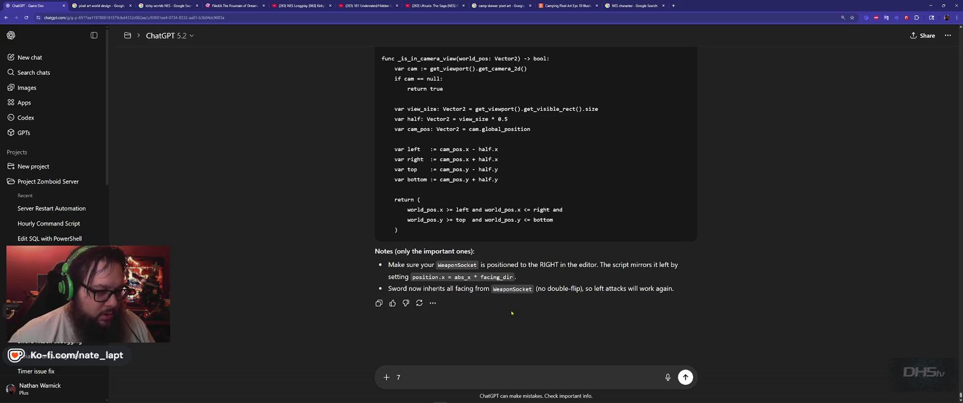
pyautogui.hotkey('alt', 'Tab')
pyautogui.press('F5')
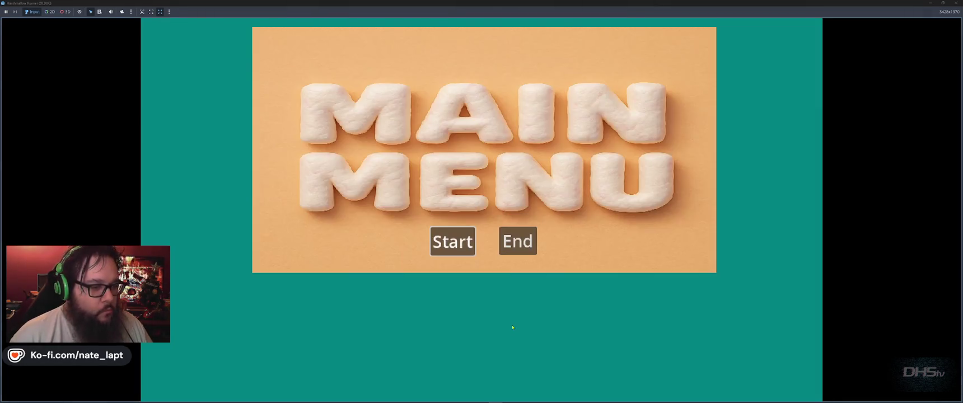
# Start the game and move right to attack the paper-bag enemy
pyautogui.click(453, 241)
pyautogui.press('Right')
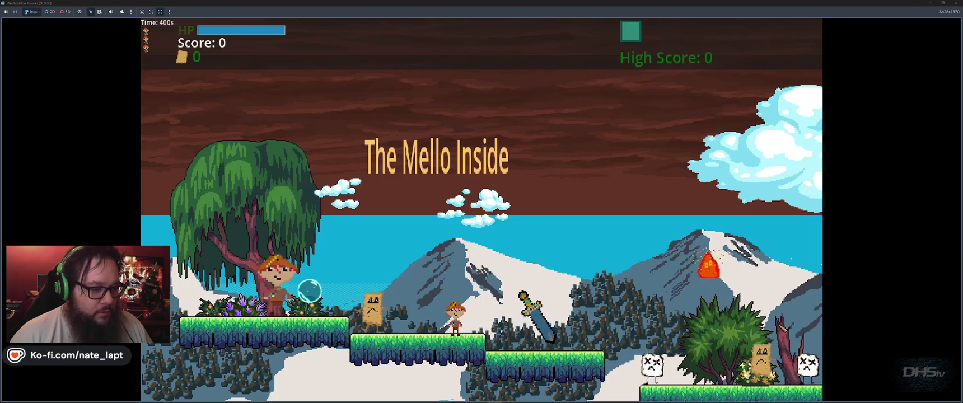
pyautogui.press('Right')
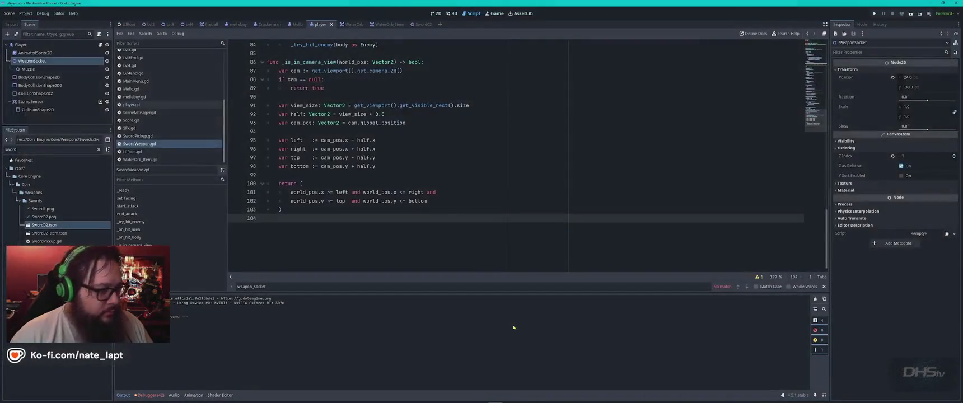
# In the 2D view, move the player's Muzzle point up one pixel
pyautogui.click(437, 13)
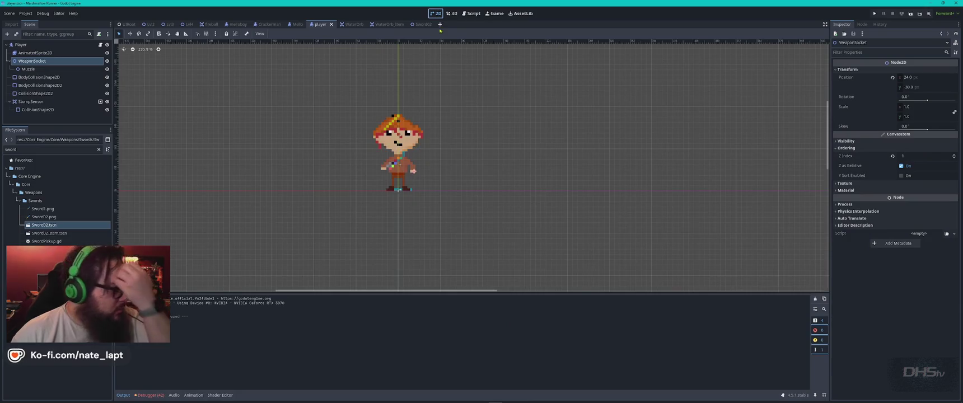
pyautogui.click(62, 69)
pyautogui.press('Up')
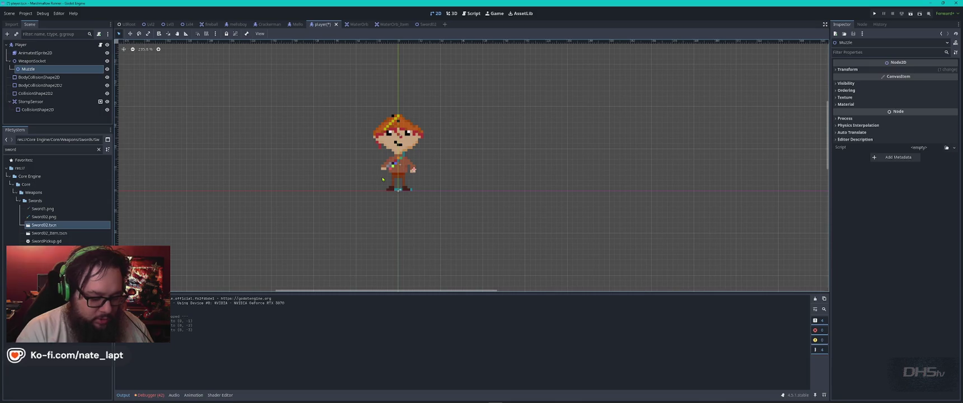
# Test the Muzzle change in a quick game run, then open the WaterOrb scene
pyautogui.press('F5')
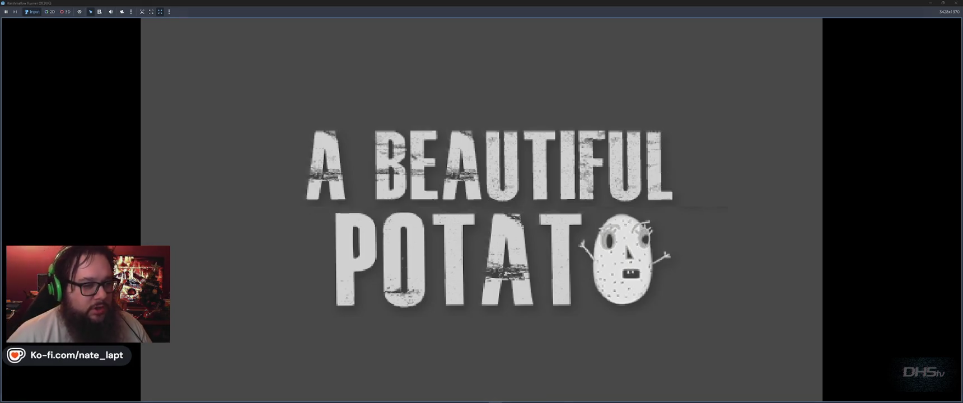
pyautogui.press('Return')
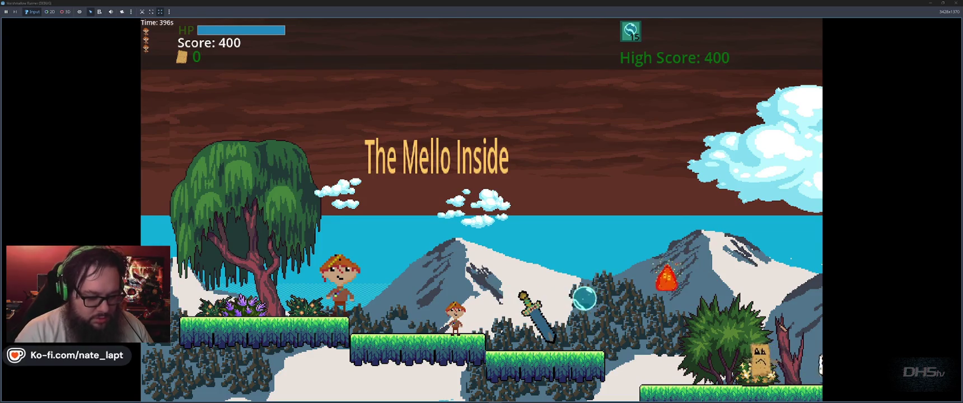
pyautogui.press('F8')
pyautogui.click(352, 24)
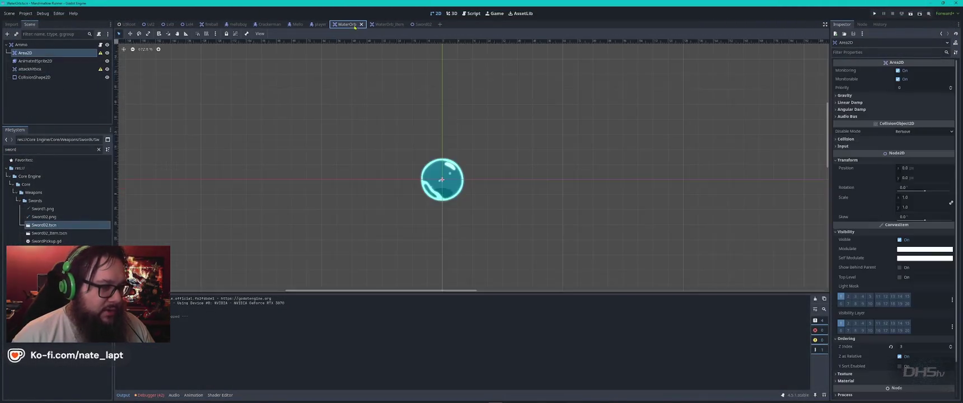
# Reduce the Ammo root node's Transform Scale from 1.0 to 0.435, then run the game
pyautogui.moveTo(485, 220); pyautogui.dragTo(536, 259)
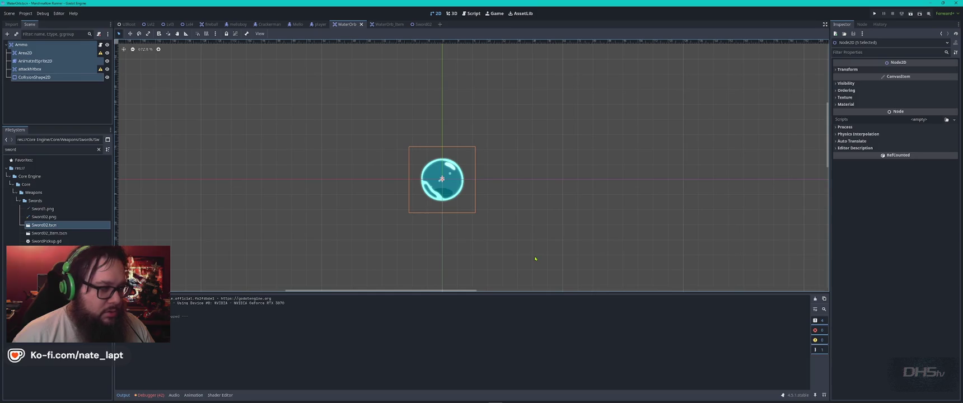
pyautogui.click(70, 44)
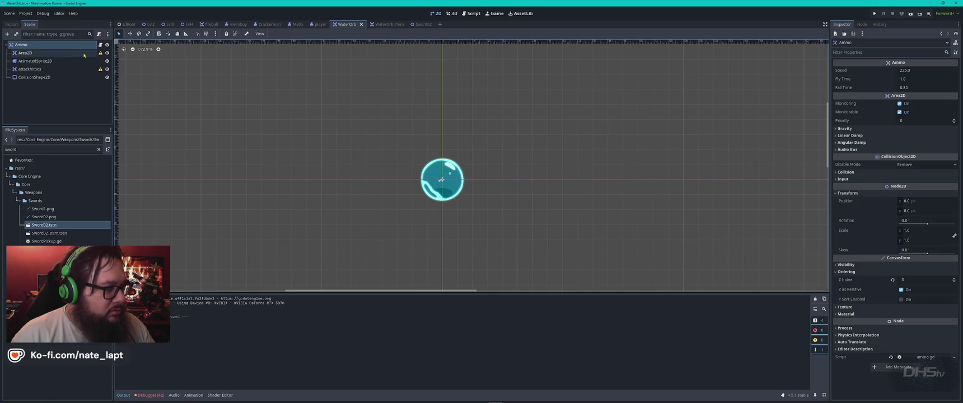
pyautogui.moveTo(100, 54)
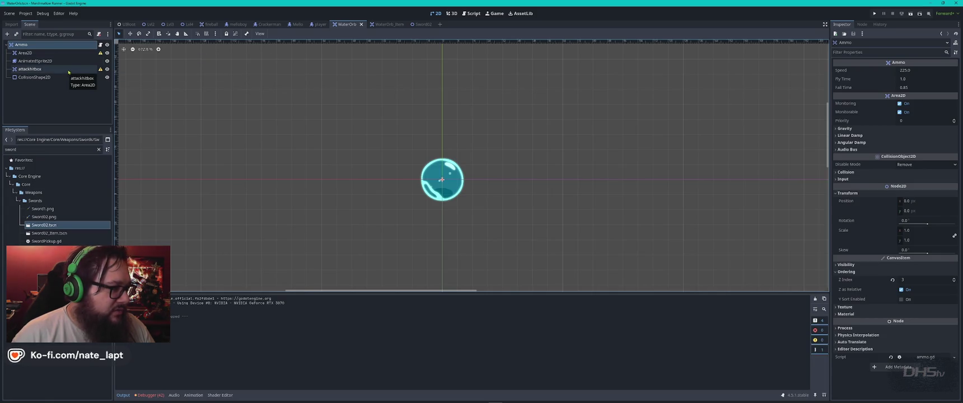
pyautogui.moveTo(101, 70)
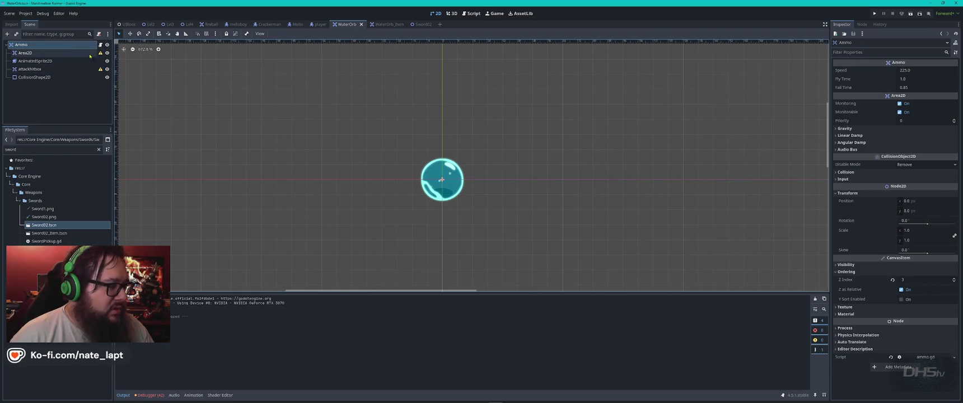
pyautogui.moveTo(910, 230); pyautogui.dragTo(830, 230)
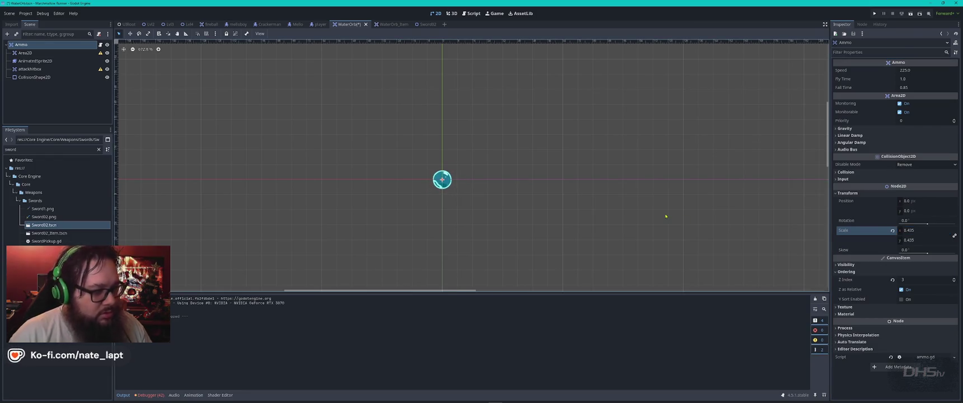
pyautogui.press('F5')
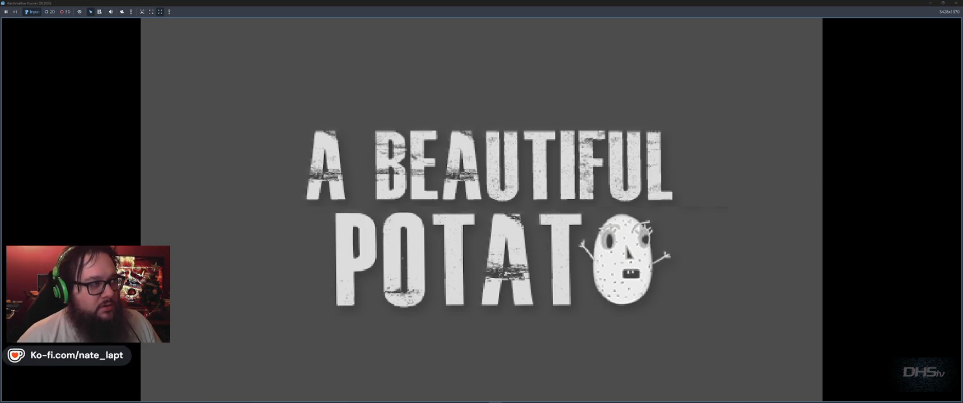
# Start the game, grab the sword, and attack enemies on the lower platform with water orbs
pyautogui.press('Return')
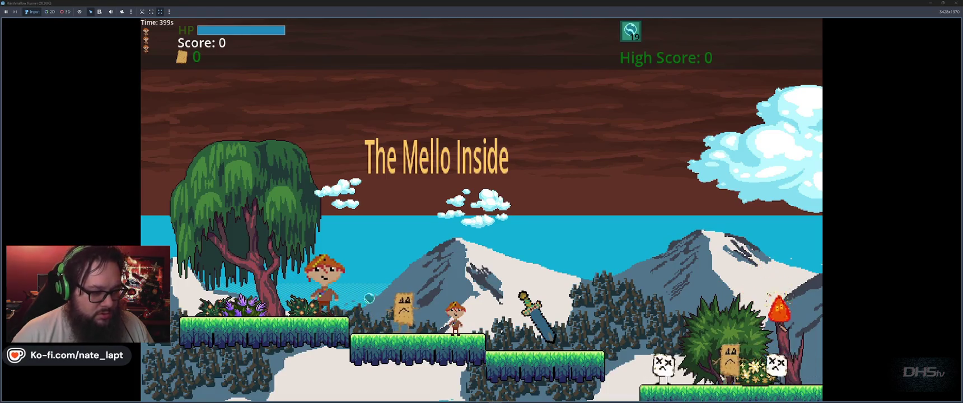
pyautogui.press('Right')
pyautogui.press('space')
pyautogui.press('Right')
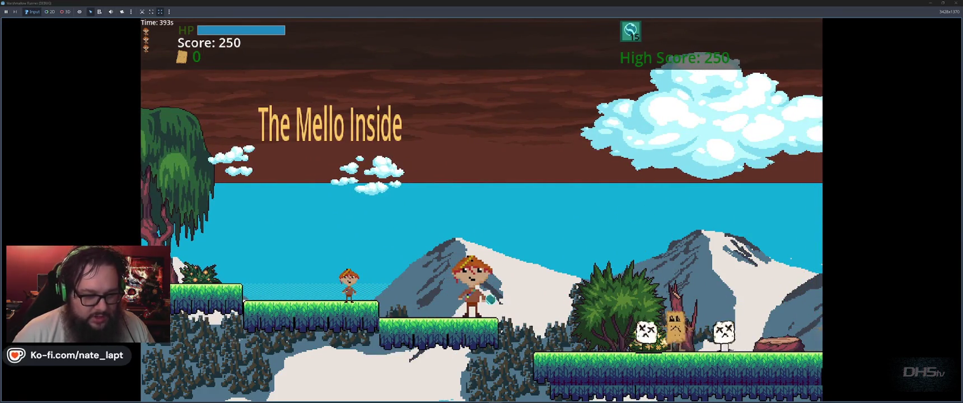
pyautogui.press('Right')
pyautogui.press('space')
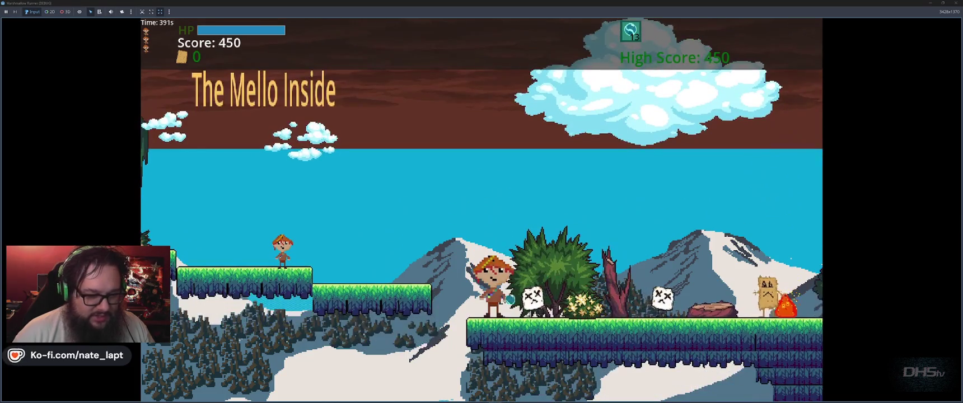
pyautogui.press('Right')
pyautogui.press('space')
# Run and jump right past enemies, dodging the approaching fireball
pyautogui.press('Right')
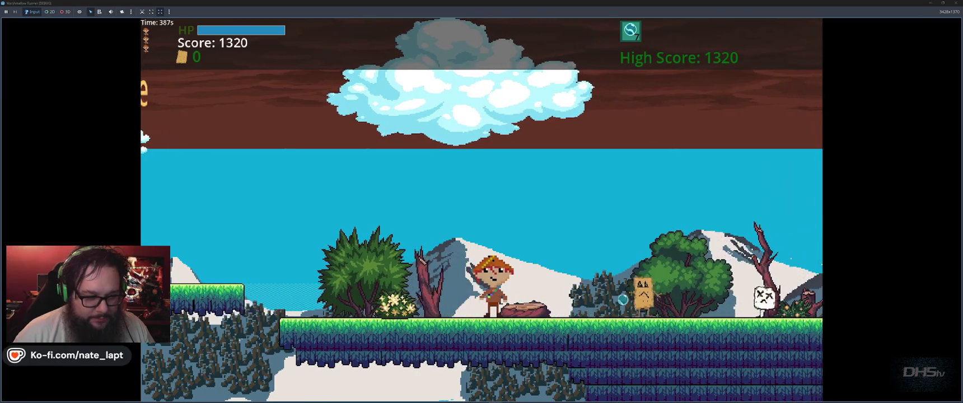
pyautogui.press('space')
pyautogui.press('Right')
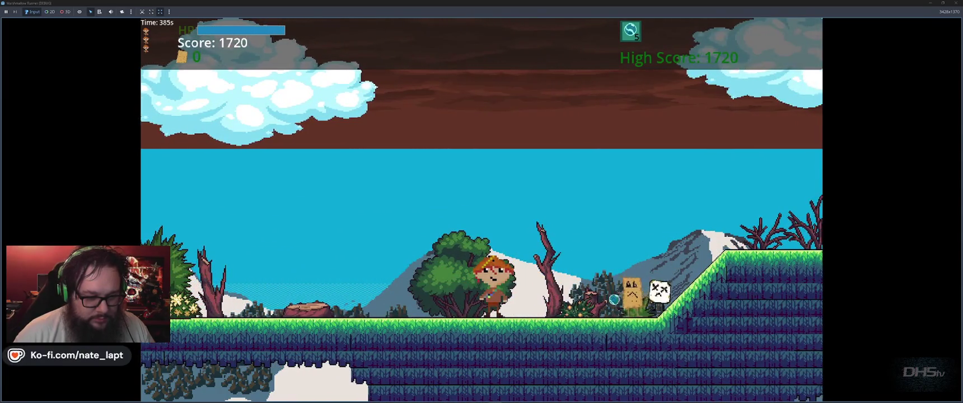
pyautogui.press('space')
pyautogui.press('space')
pyautogui.press('Right')
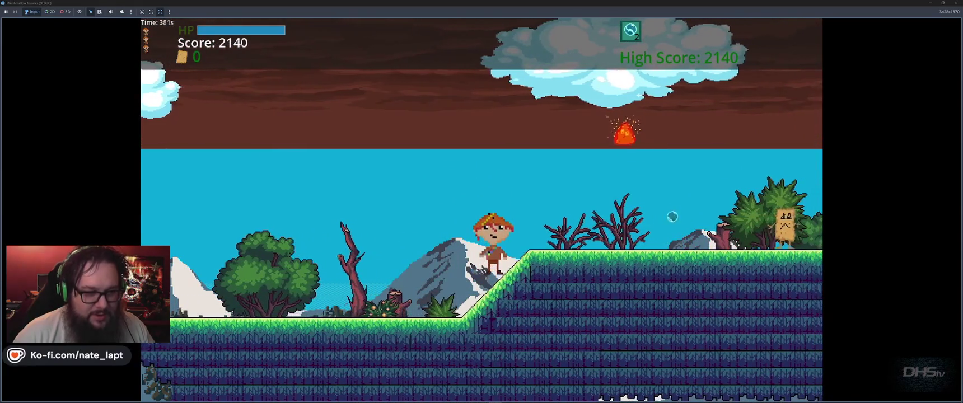
pyautogui.press('space')
pyautogui.press('Left')
pyautogui.press('space')
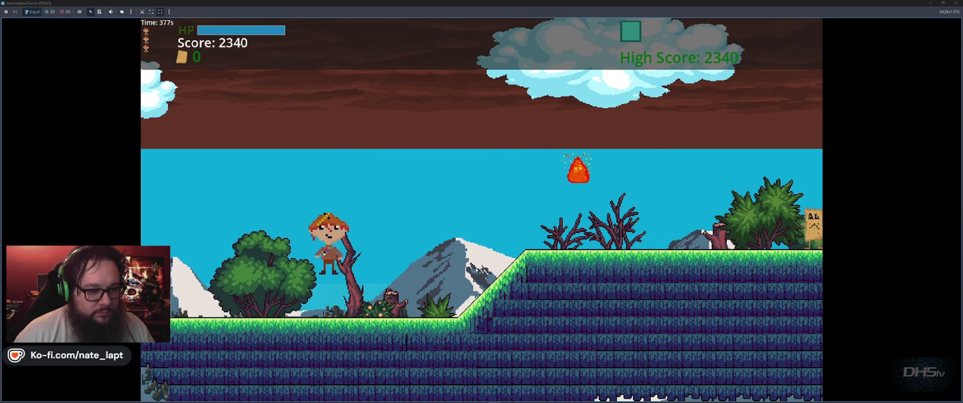
pyautogui.press('space')
pyautogui.press('Right')
# Swing the sword up the hill, jump along the slope, and defeat the paper enemy
pyautogui.press('x')
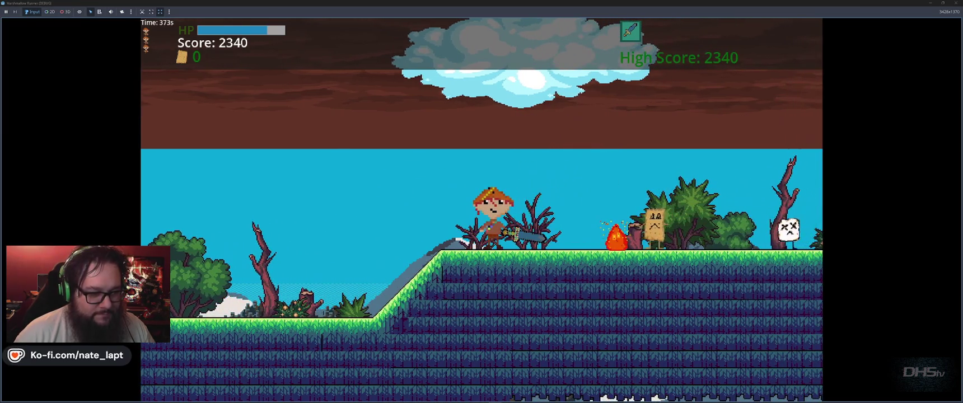
pyautogui.press('space')
pyautogui.press('Left')
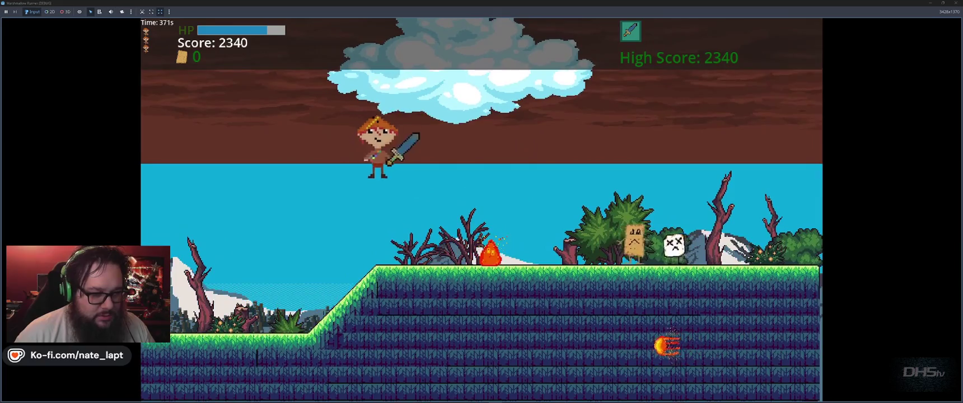
pyautogui.press('Left')
pyautogui.press('x')
pyautogui.press('Right')
pyautogui.press('Left')
pyautogui.press('space')
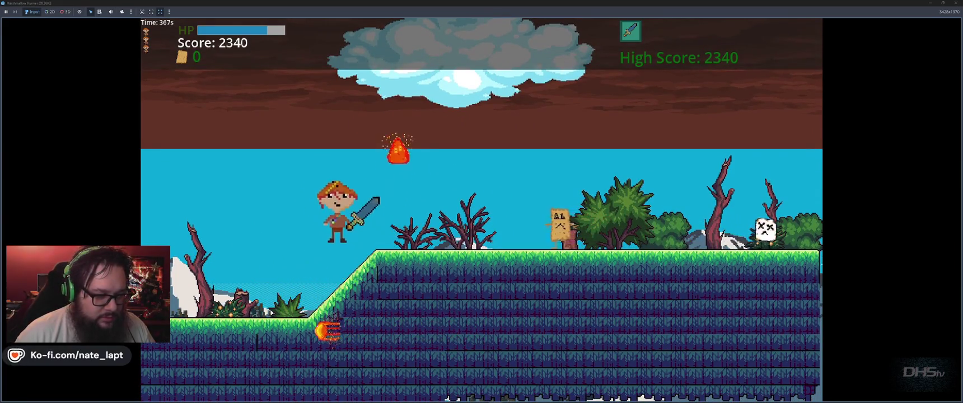
pyautogui.press('Right')
pyautogui.press('space')
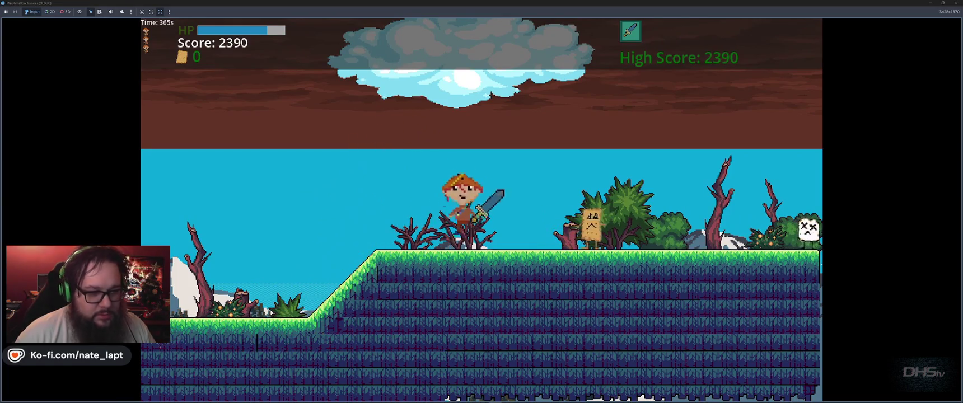
pyautogui.press('Right')
pyautogui.press('space')
# Bounce across enemies running right to Score 4010, then close the game
pyautogui.press('space')
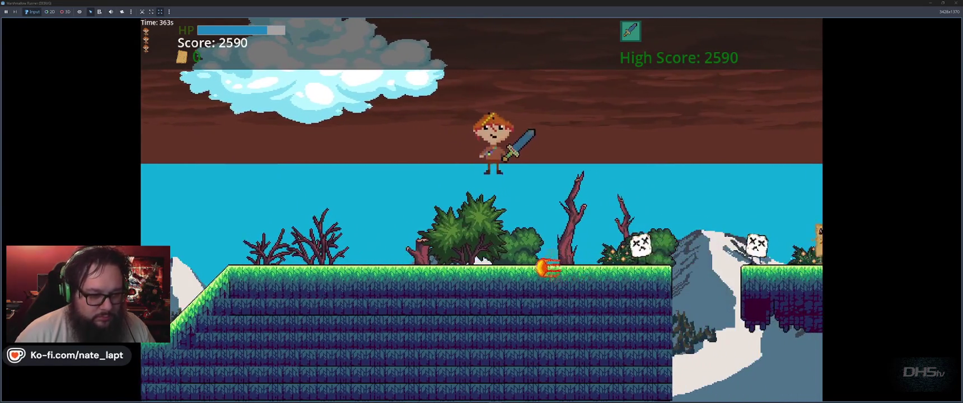
pyautogui.press('Right')
pyautogui.press('space')
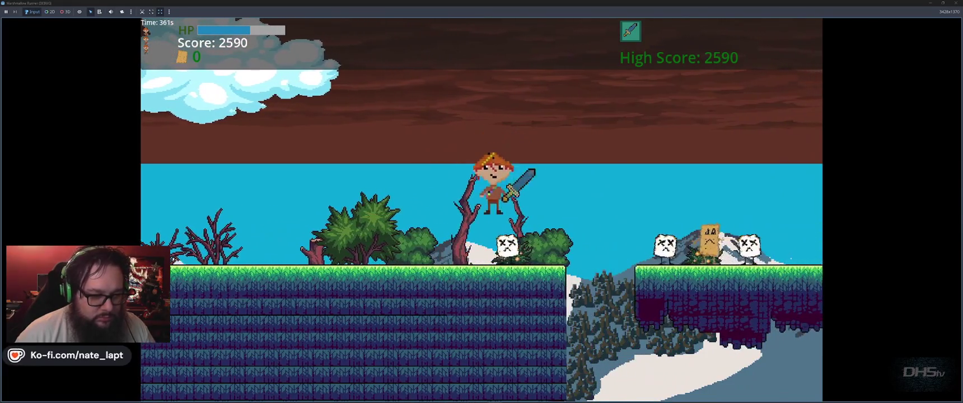
pyautogui.press('Right')
pyautogui.press('space')
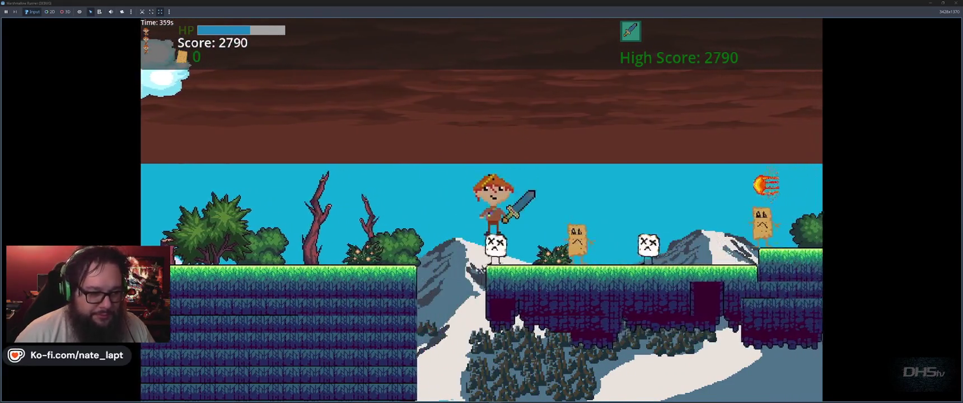
pyautogui.press('Right')
pyautogui.press('space')
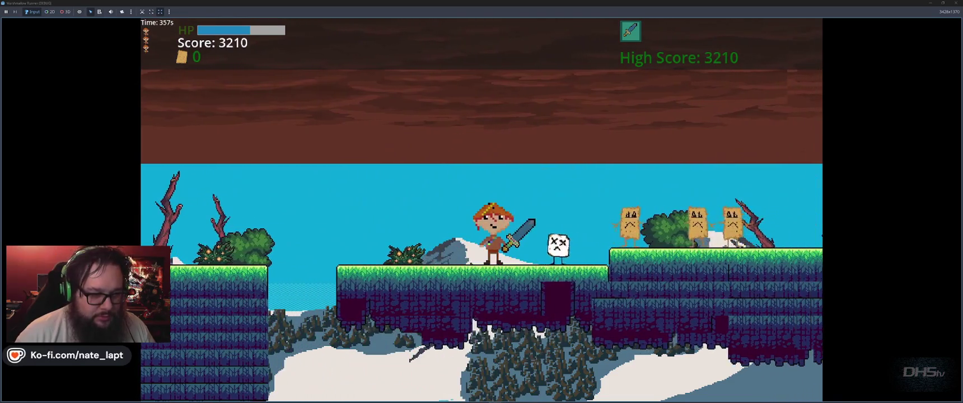
pyautogui.press('Right')
pyautogui.press('space')
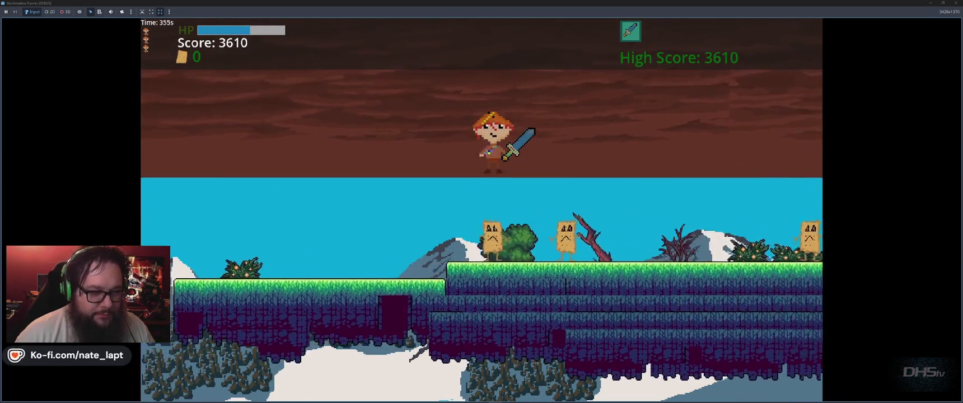
pyautogui.press('Right')
pyautogui.press('space')
pyautogui.press('Left')
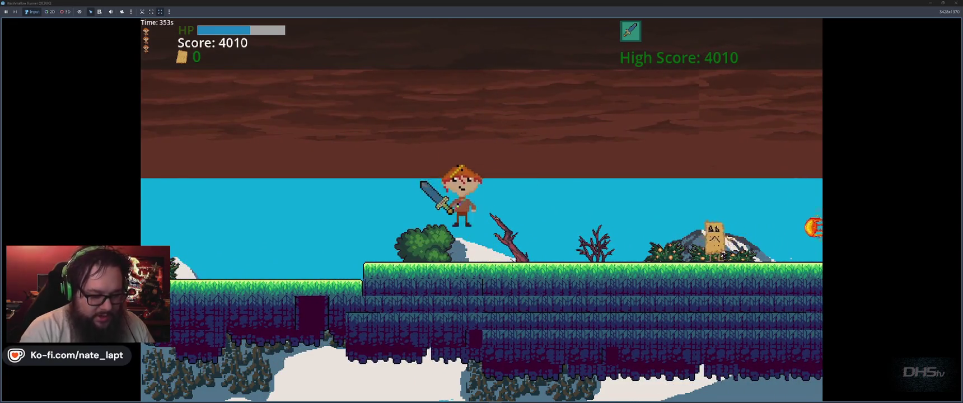
pyautogui.press('F8')
pyautogui.hotkey('alt', 'Tab')
pyautogui.hotkey('alt', 'Tab')
pyautogui.hotkey('alt', 'Tab')
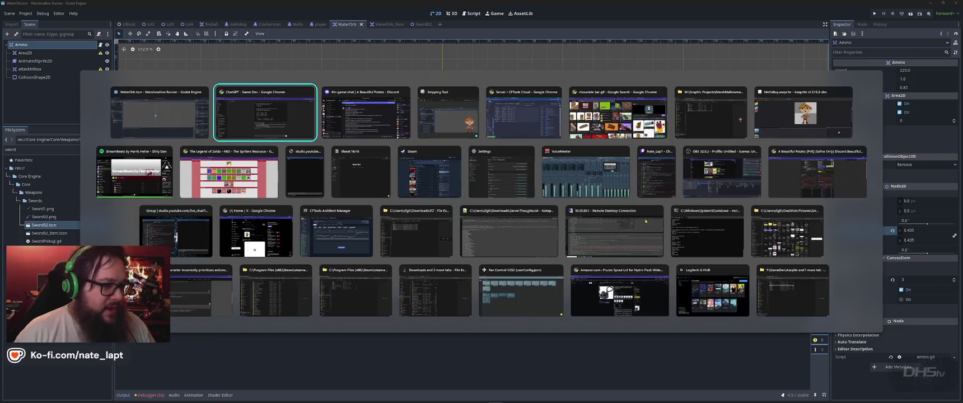
# Switch to Aseprite, return to the HelloBoy sprite tab and add frame 2 via Frame > New Frame
pyautogui.hotkey('alt', 'Tab')
pyautogui.hotkey('alt', 'Tab')
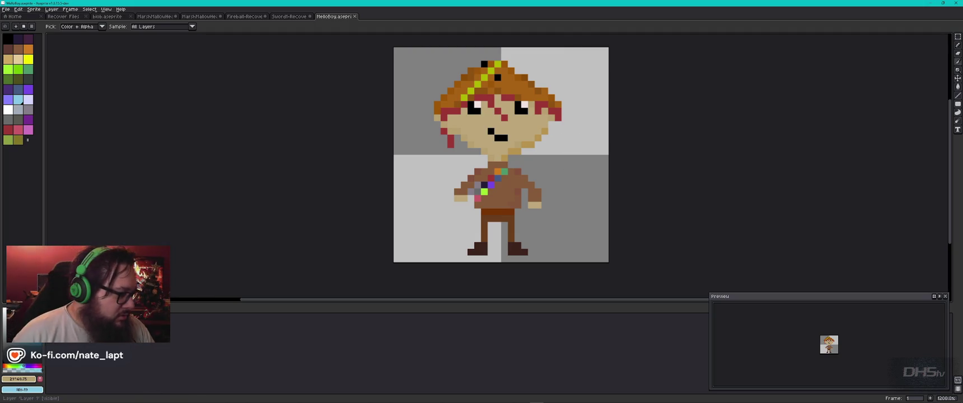
pyautogui.moveTo(106, 336)
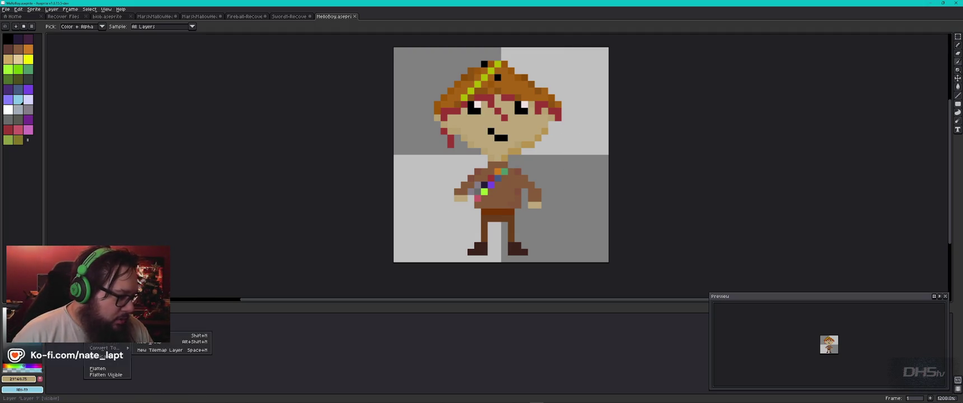
pyautogui.click(302, 336)
pyautogui.press('b')
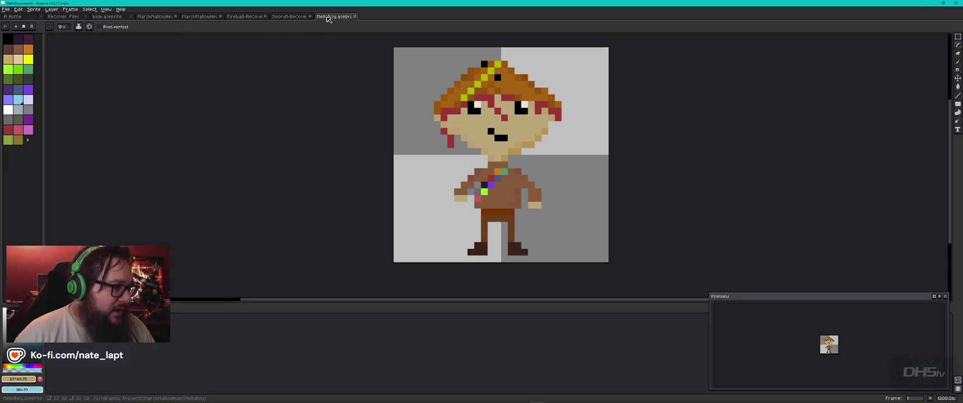
pyautogui.click(63, 16)
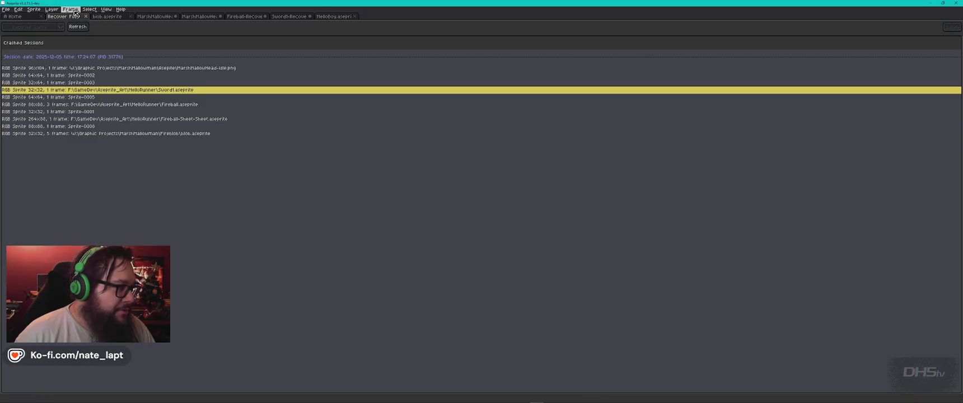
pyautogui.click(314, 16)
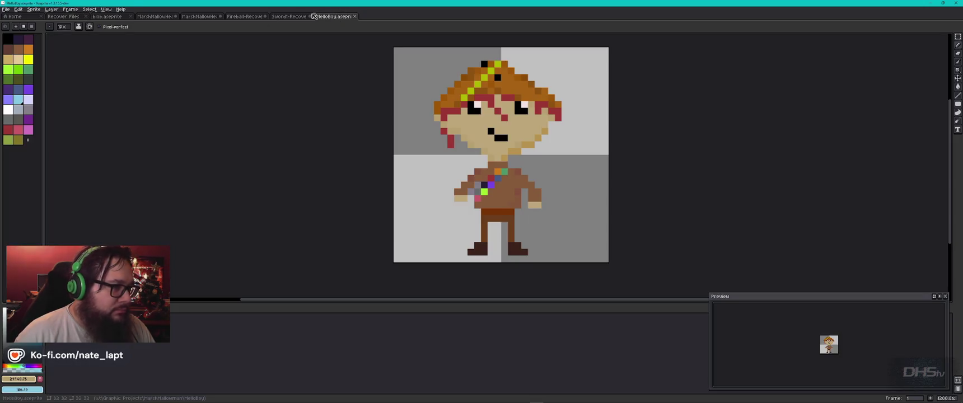
pyautogui.click(73, 10)
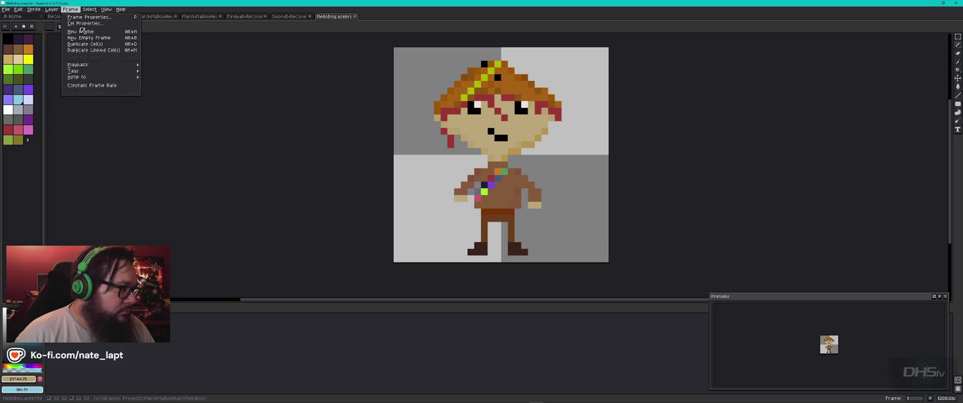
pyautogui.click(80, 31)
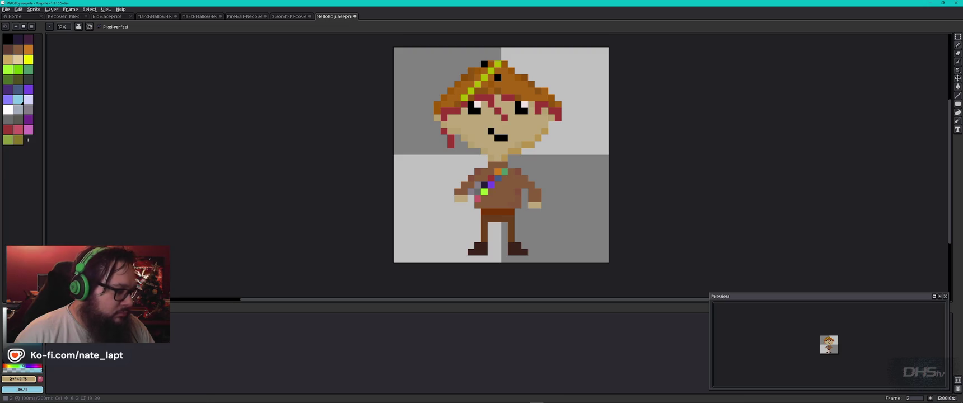
# Rework frame 2's lower right leg, moving a selected piece down-right and narrowing it to 1 pixel
pyautogui.press('b')
pyautogui.moveTo(511, 226); pyautogui.dragTo(511, 245)
pyautogui.hotkey('ctrl', 'z')
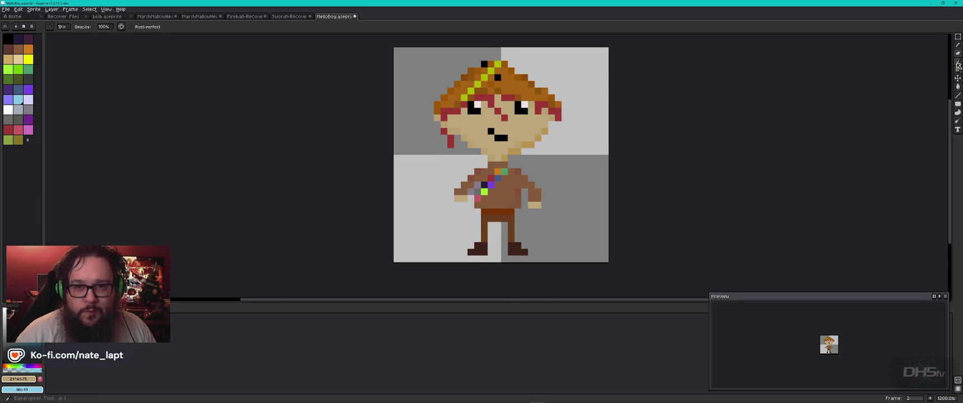
pyautogui.press('m')
pyautogui.moveTo(506, 226)
pyautogui.mouseDown()
pyautogui.moveTo(523, 230)
pyautogui.moveTo(515, 247)
pyautogui.mouseUp()
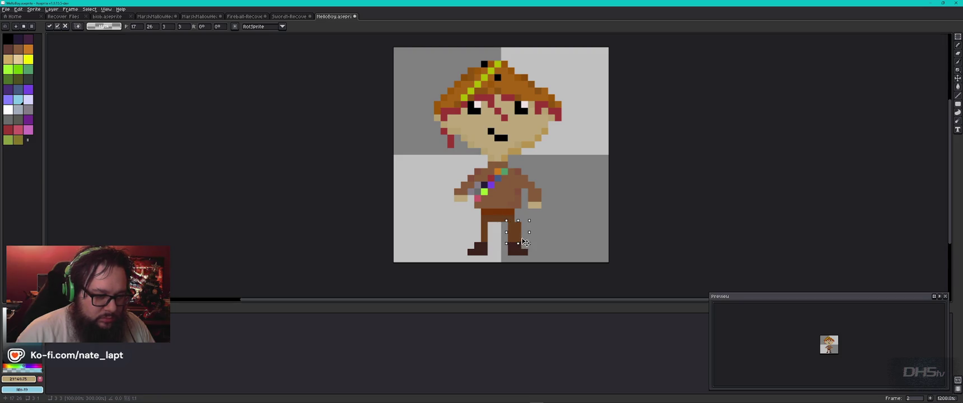
pyautogui.moveTo(527, 237); pyautogui.dragTo(541, 243)
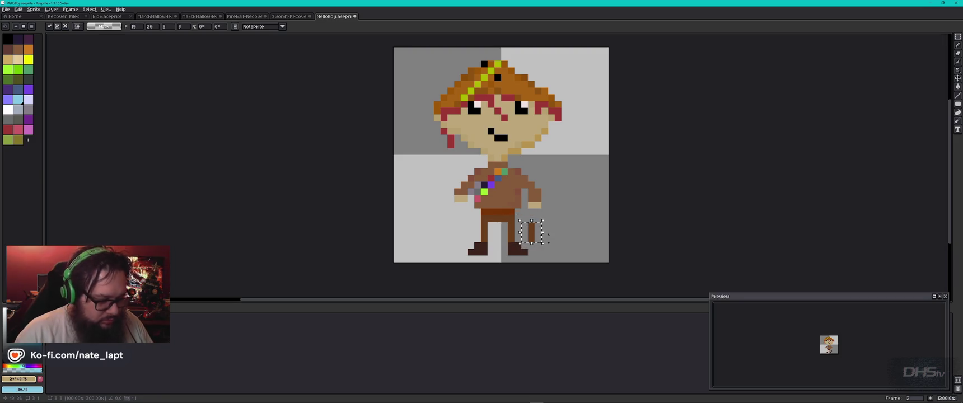
pyautogui.press('Escape')
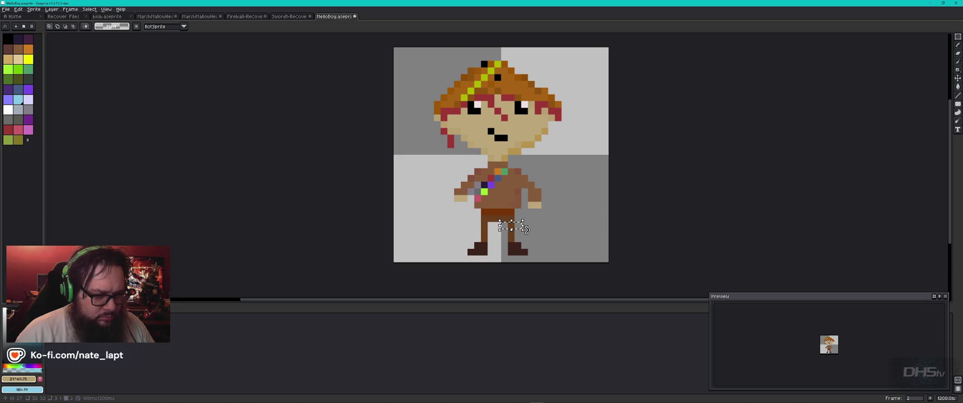
pyautogui.click(521, 227)
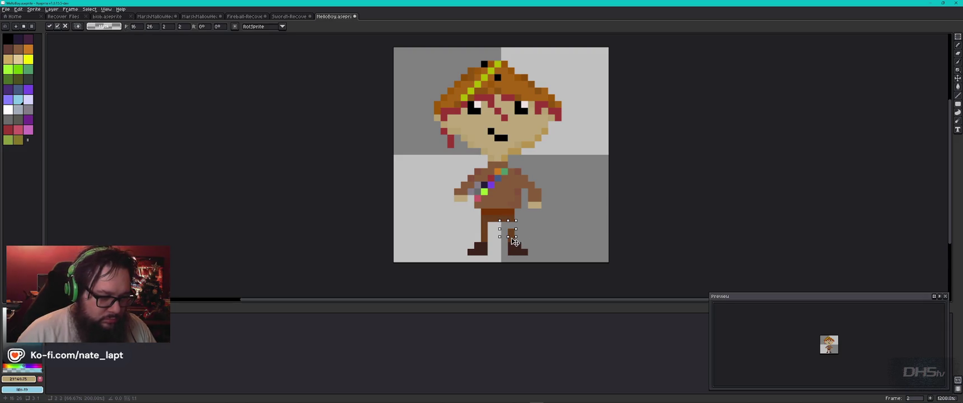
pyautogui.press('Escape')
pyautogui.moveTo(499, 229); pyautogui.dragTo(516, 241)
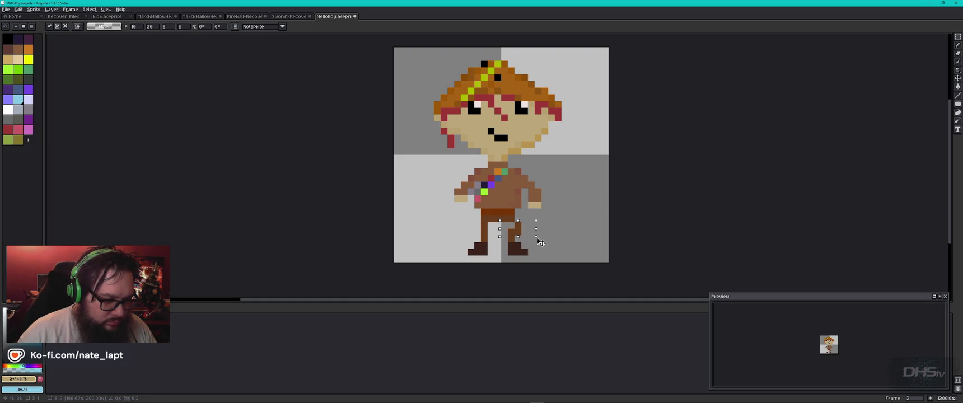
pyautogui.moveTo(516, 241); pyautogui.dragTo(513, 234)
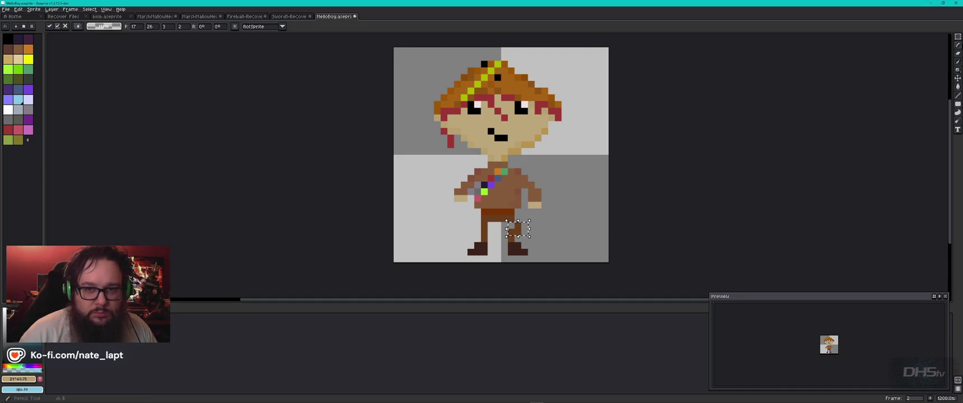
# Try shifting the whole frame-2 character sideways, ending two pixels to the right
pyautogui.click(957, 79)
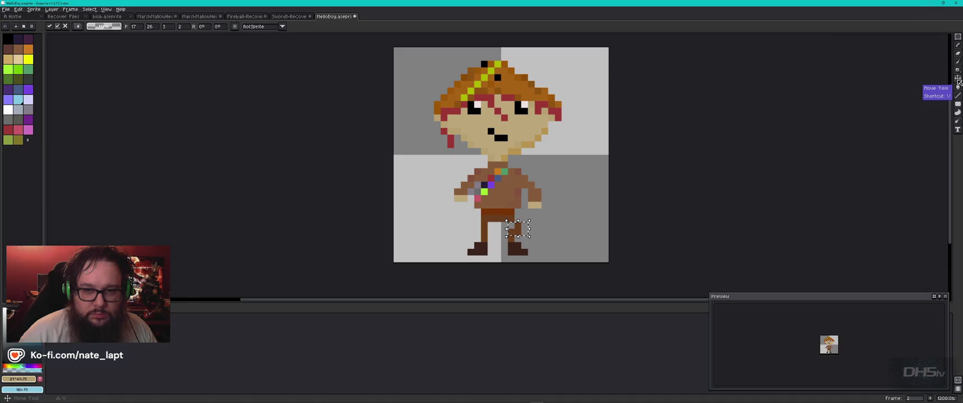
pyautogui.moveTo(536, 230); pyautogui.dragTo(510, 233)
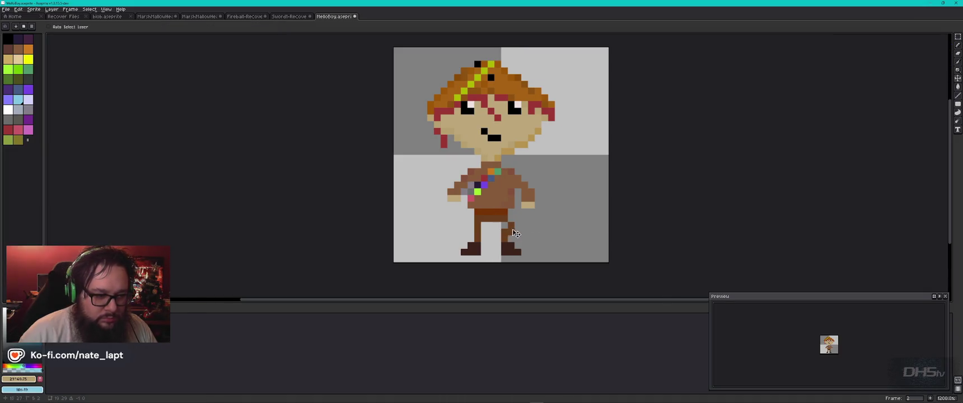
pyautogui.hotkey('ctrl', 'z')
pyautogui.moveTo(521, 232); pyautogui.dragTo(514, 234)
pyautogui.hotkey('ctrl', 'z')
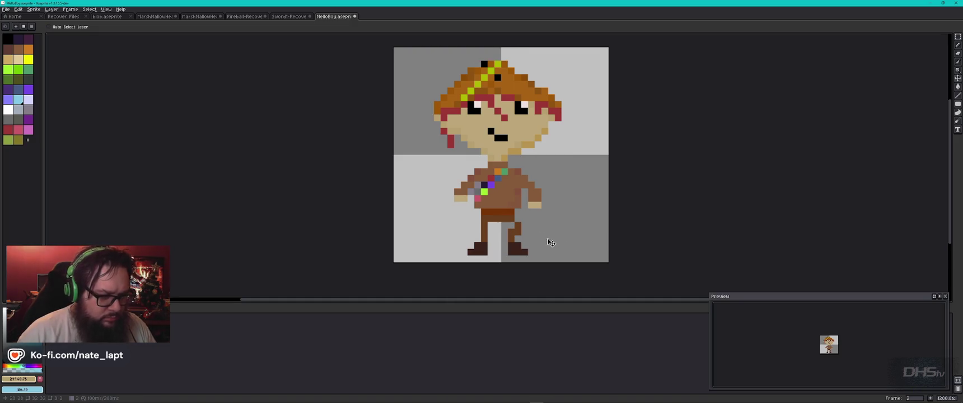
pyautogui.hotkey('ctrl', 'z')
pyautogui.hotkey('ctrl', 'z')
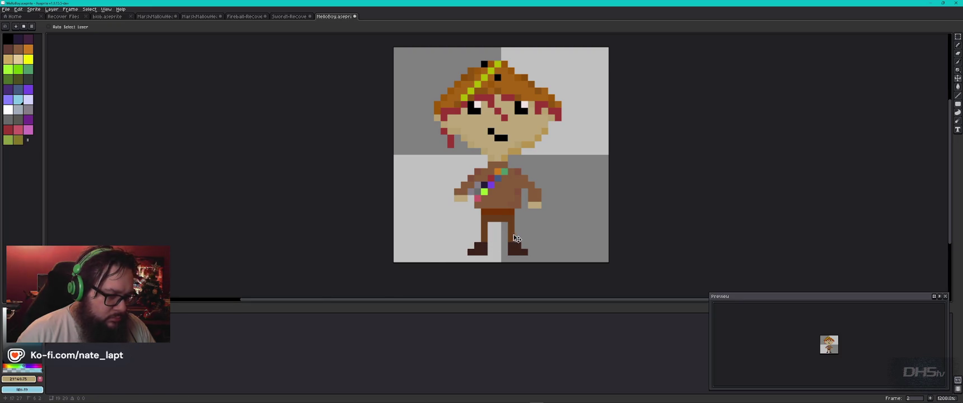
pyautogui.moveTo(516, 238); pyautogui.dragTo(529, 238)
# Compare frames 1 and 2, then undo the character's sideways shift in frame 2
pyautogui.press('Left')
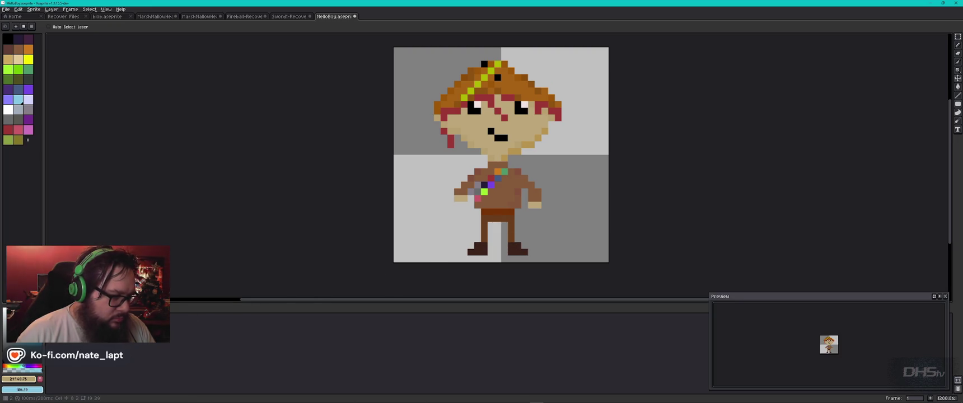
pyautogui.press('Right')
pyautogui.press('Left')
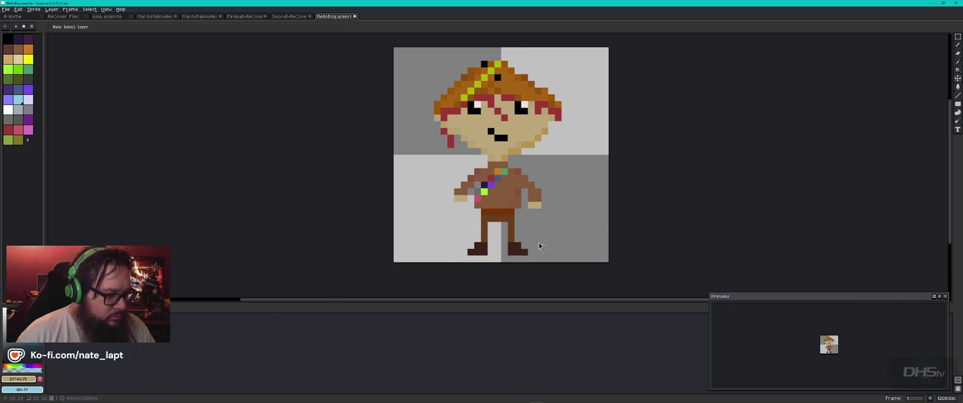
pyautogui.press('Right')
pyautogui.hotkey('ctrl', 'z')
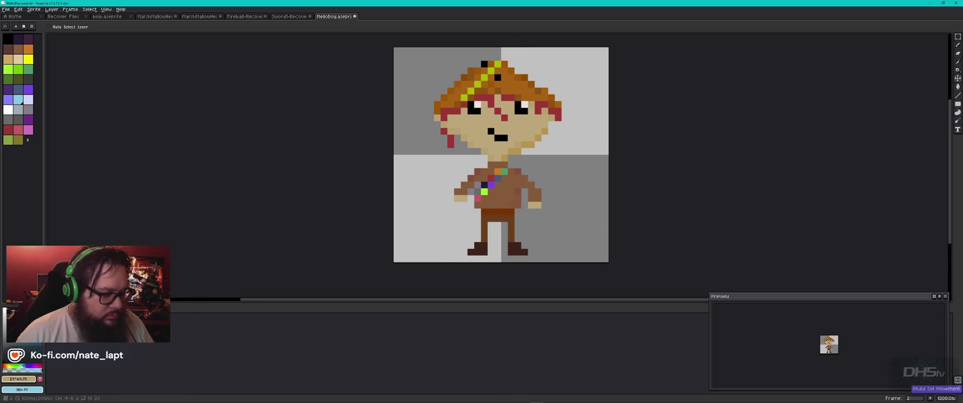
pyautogui.hotkey('ctrl', 'z')
pyautogui.hotkey('ctrl', 'z')
pyautogui.hotkey('ctrl', 'z')
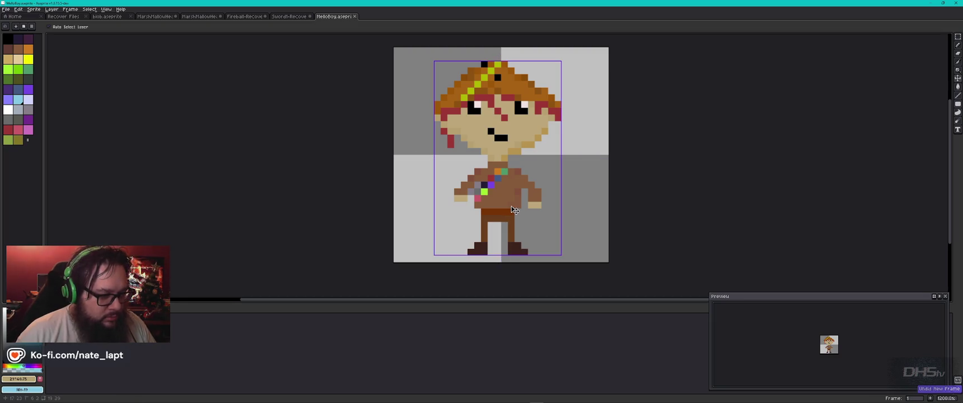
pyautogui.hotkey('ctrl', 'z')
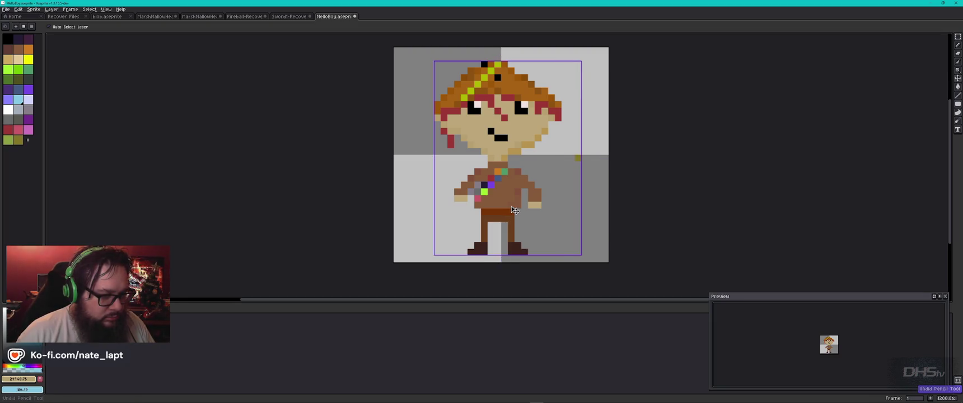
pyautogui.hotkey('ctrl', 'z')
pyautogui.hotkey('ctrl', 'y')
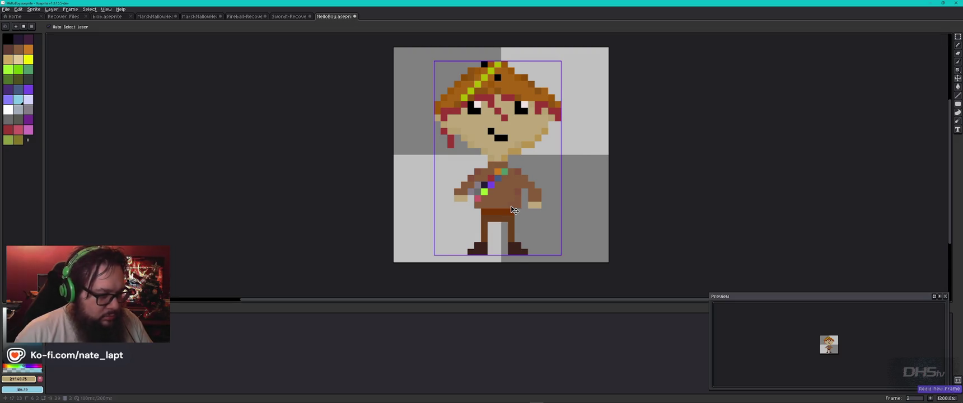
pyautogui.press('Right')
pyautogui.hotkey('ctrl', 'd')
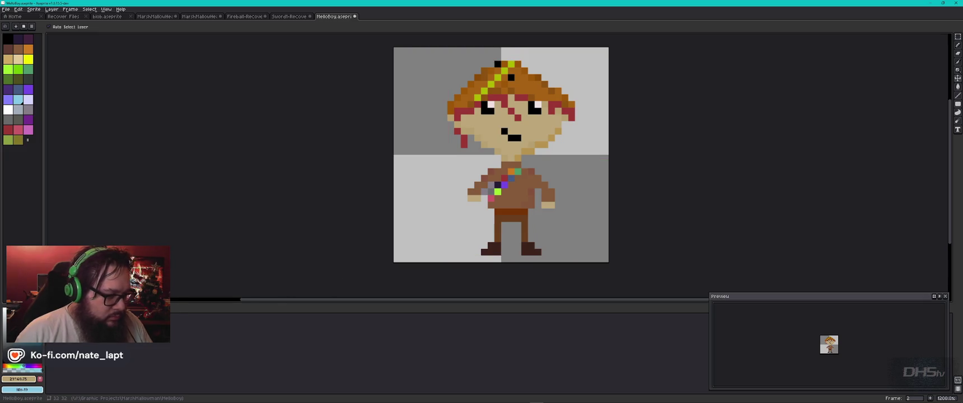
pyautogui.press('Left')
pyautogui.press('Right')
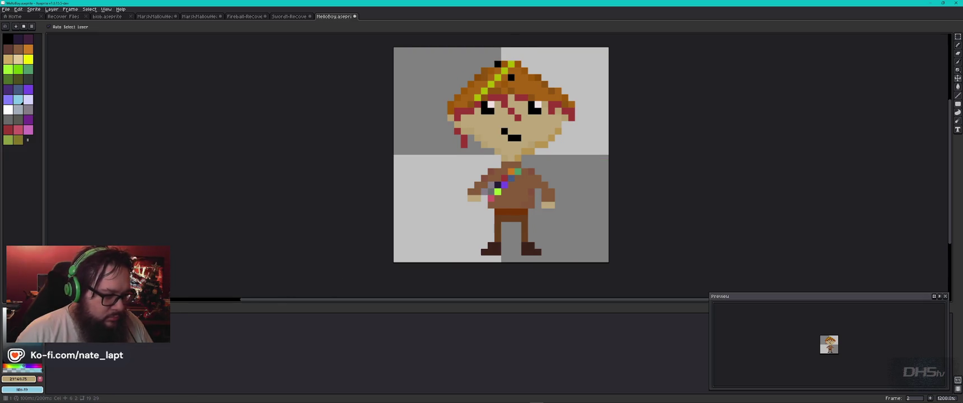
pyautogui.hotkey('ctrl', 'z')
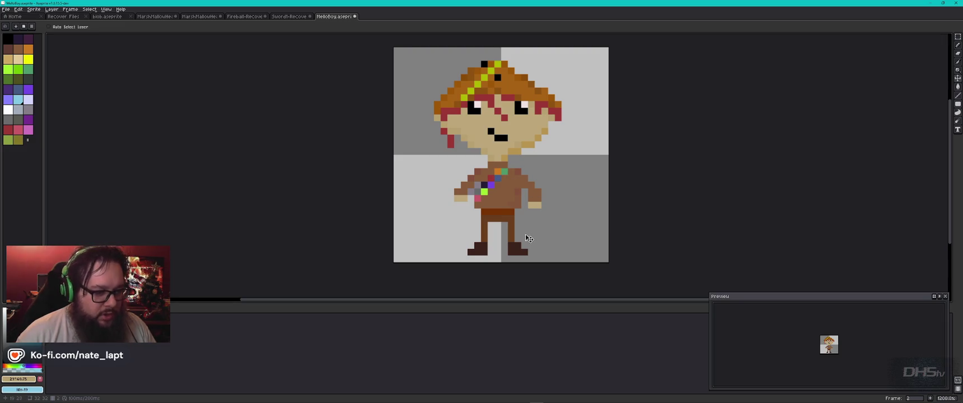
# Box-select the right foot, eyedrop the pants brown, and switch to the Pencil
pyautogui.press('e')
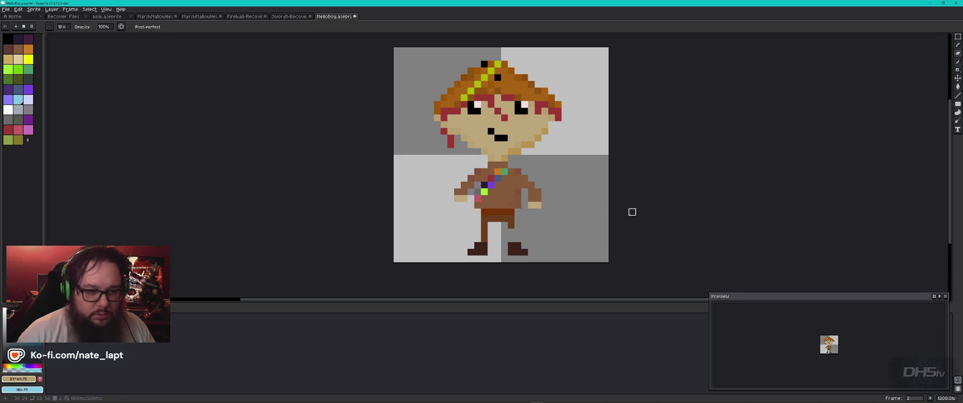
pyautogui.click(959, 79)
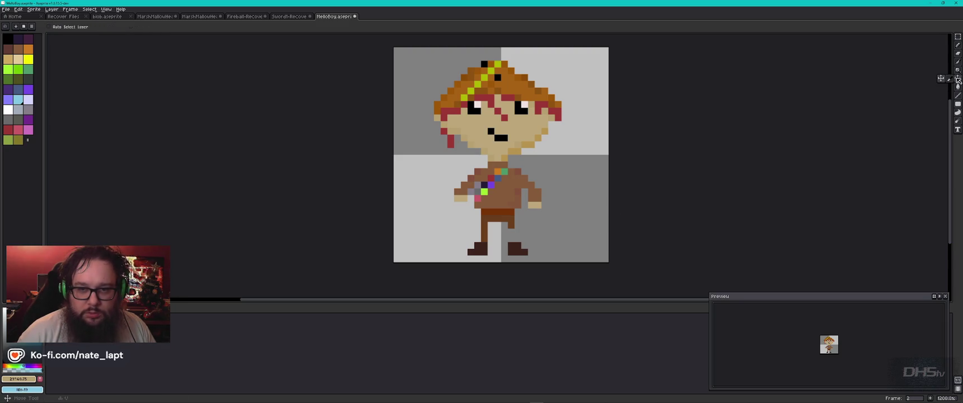
pyautogui.click(958, 37)
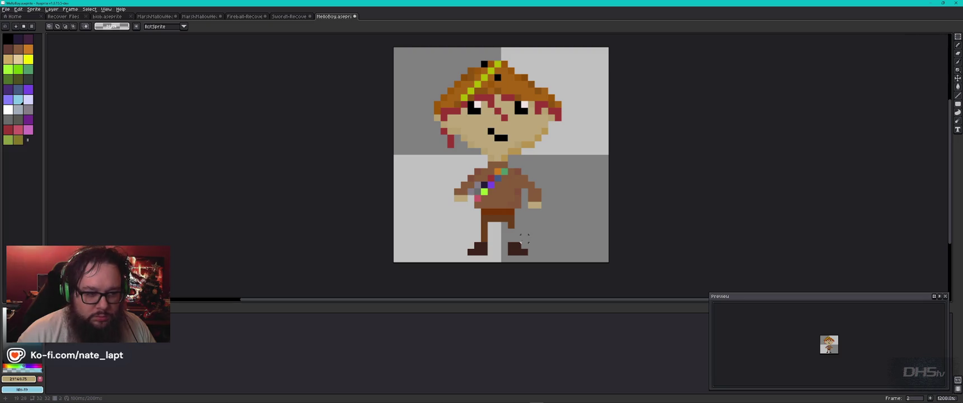
pyautogui.moveTo(502, 236)
pyautogui.mouseDown()
pyautogui.moveTo(533, 252)
pyautogui.moveTo(531, 260)
pyautogui.moveTo(526, 252)
pyautogui.mouseUp()
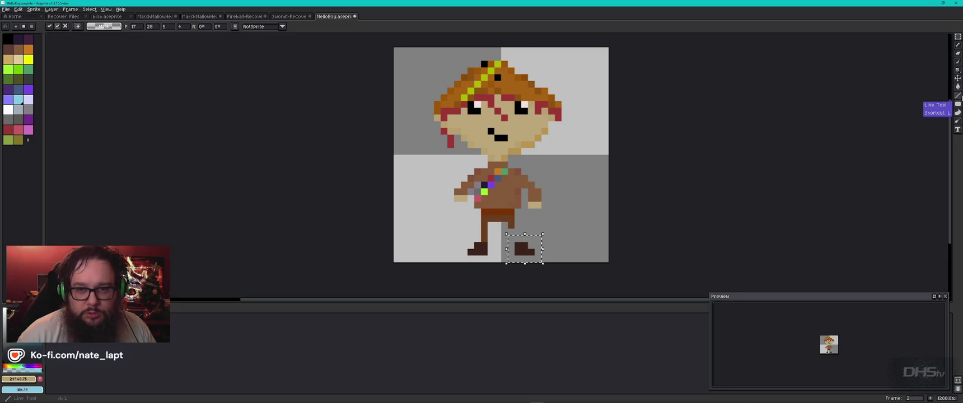
pyautogui.click(959, 49)
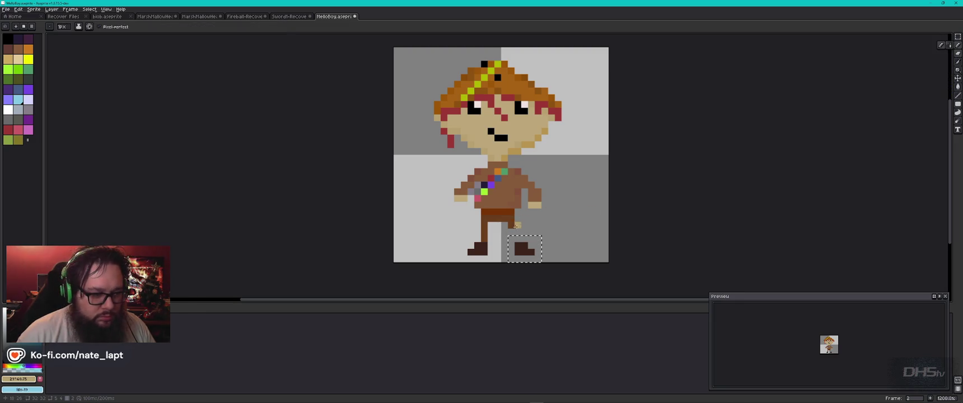
pyautogui.press('alt')
pyautogui.keyDown('alt'); pyautogui.click(515, 221); pyautogui.keyUp('alt')
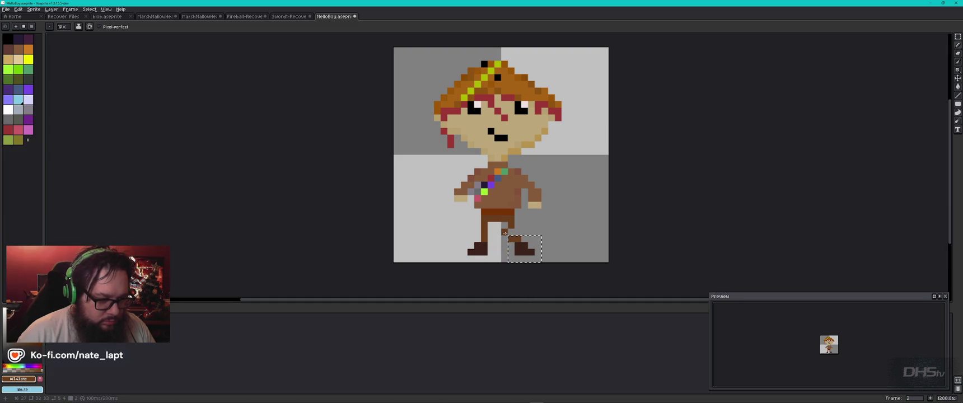
pyautogui.hotkey('ctrl', 'a')
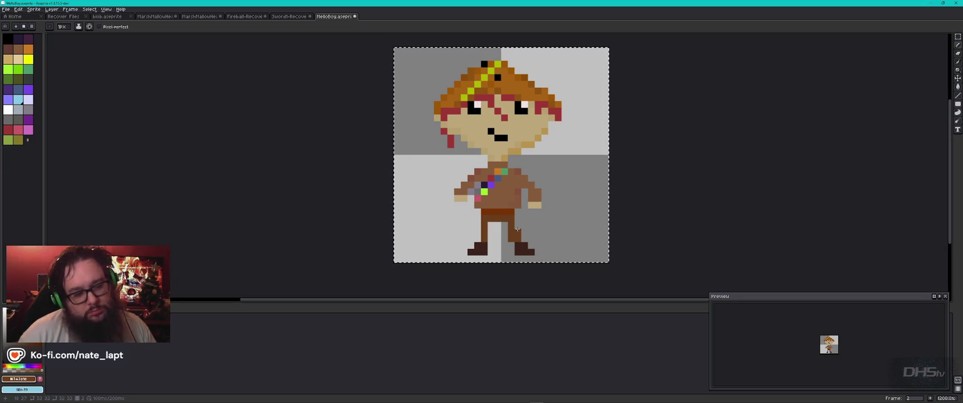
pyautogui.press('b')
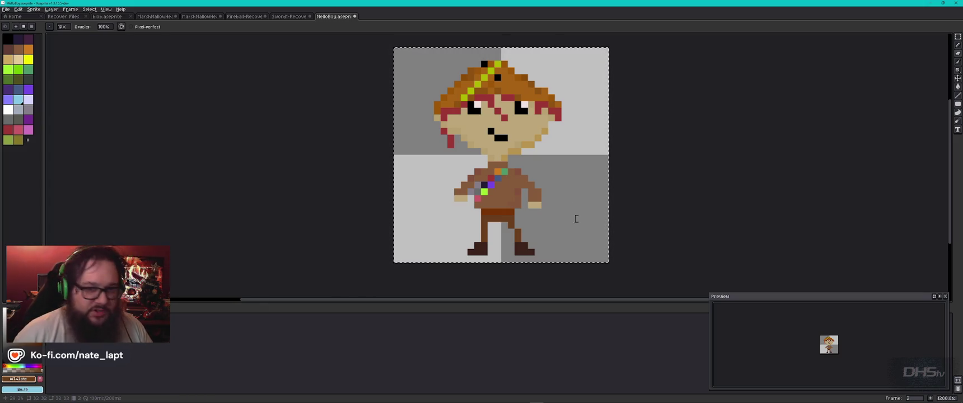
# Move frame 2's right foot outward into a step and play the animation to check it
pyautogui.click(957, 37)
pyautogui.click(519, 236)
pyautogui.click(521, 236)
pyautogui.moveTo(513, 227)
pyautogui.mouseDown()
pyautogui.moveTo(536, 256)
pyautogui.moveTo(533, 249)
pyautogui.mouseUp()
pyautogui.click(551, 244)
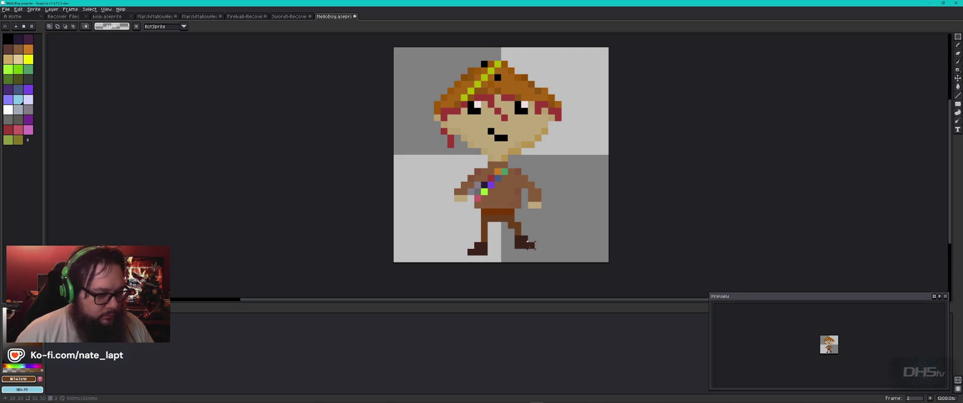
pyautogui.press('Return')
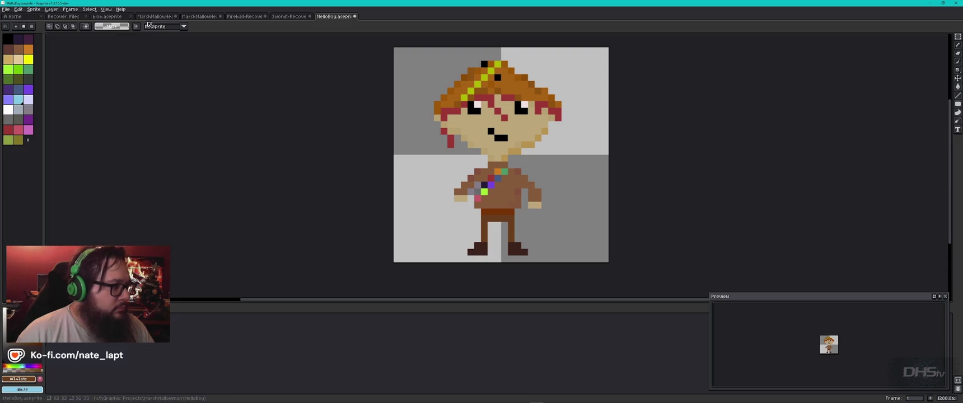
# Add a third frame to the HelloBoy animation and preview the playback
pyautogui.rightClick(329, 19)
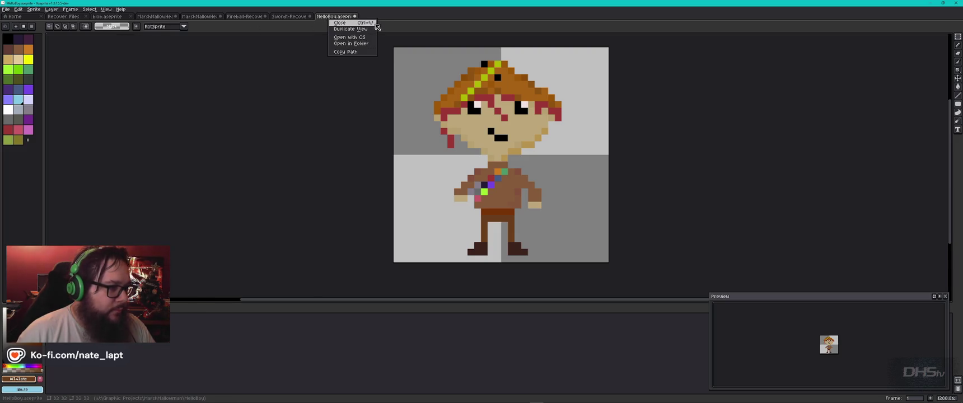
pyautogui.click(471, 14)
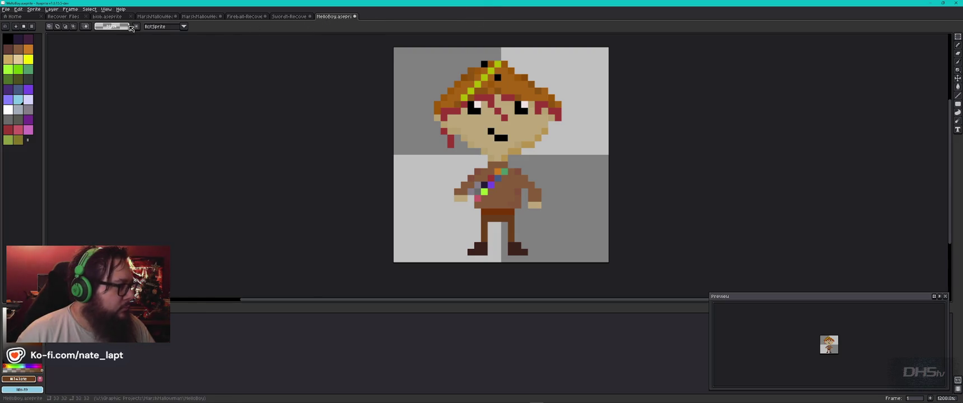
pyautogui.click(70, 9)
pyautogui.click(86, 32)
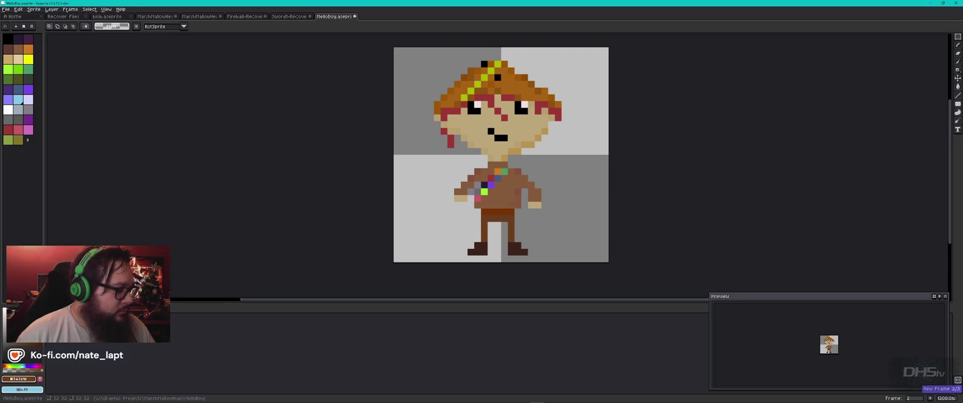
pyautogui.press('Return')
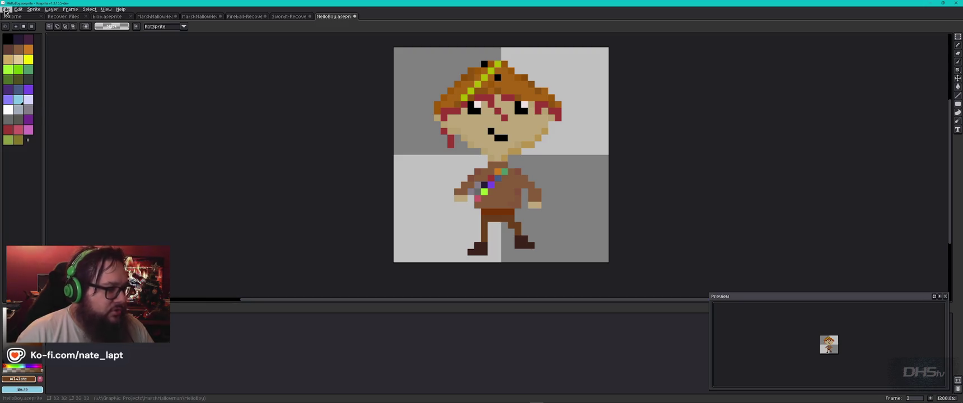
pyautogui.press('Return')
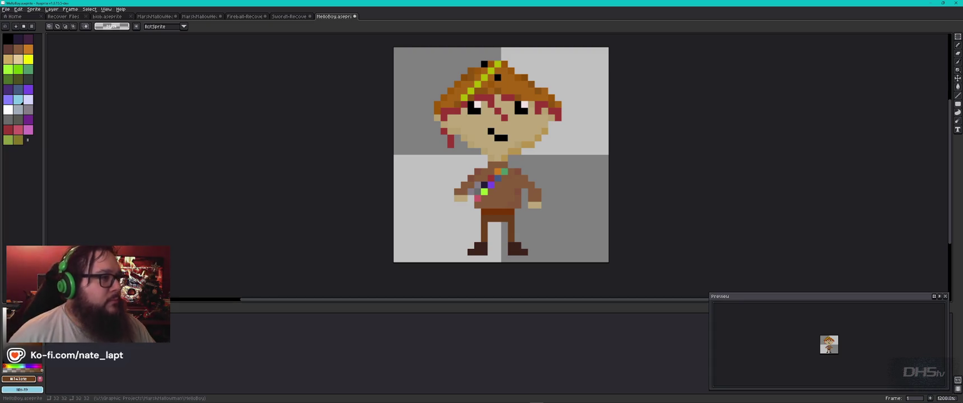
# Save the HelloBoy sprite file
pyautogui.click(5, 9)
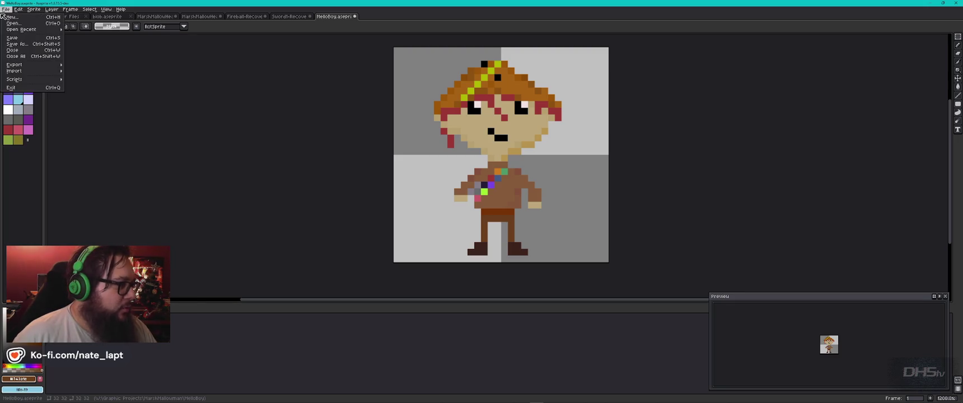
pyautogui.click(17, 38)
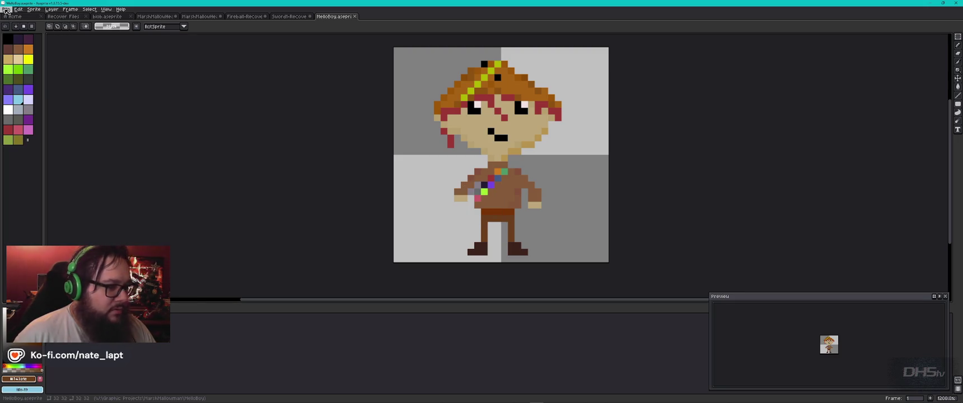
pyautogui.click(5, 10)
# Start a sprite sheet export with an output file named MelloBoy_Idle.png
pyautogui.moveTo(33, 66)
pyautogui.click(109, 72)
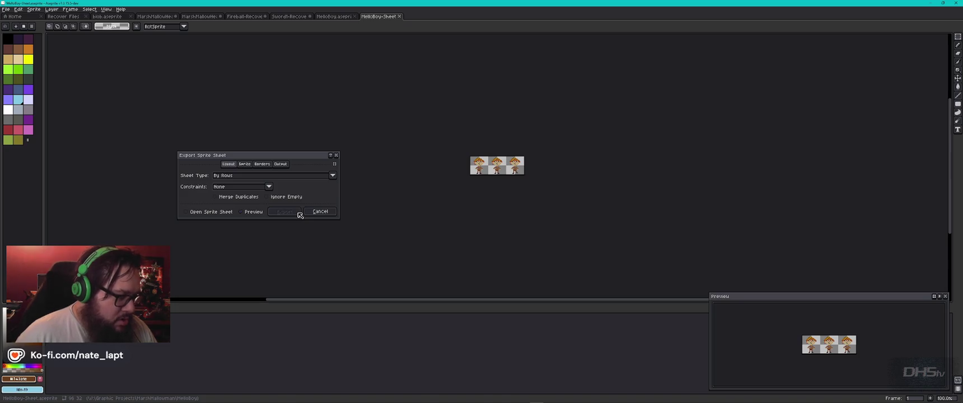
pyautogui.click(244, 164)
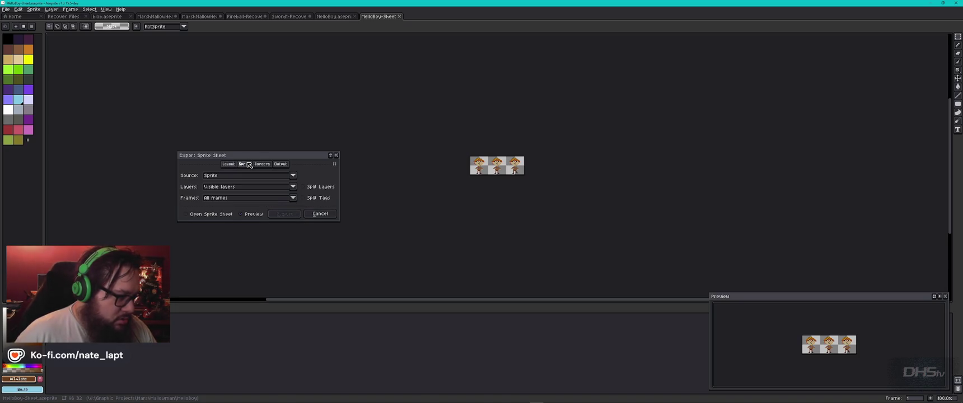
pyautogui.click(261, 165)
pyautogui.click(280, 164)
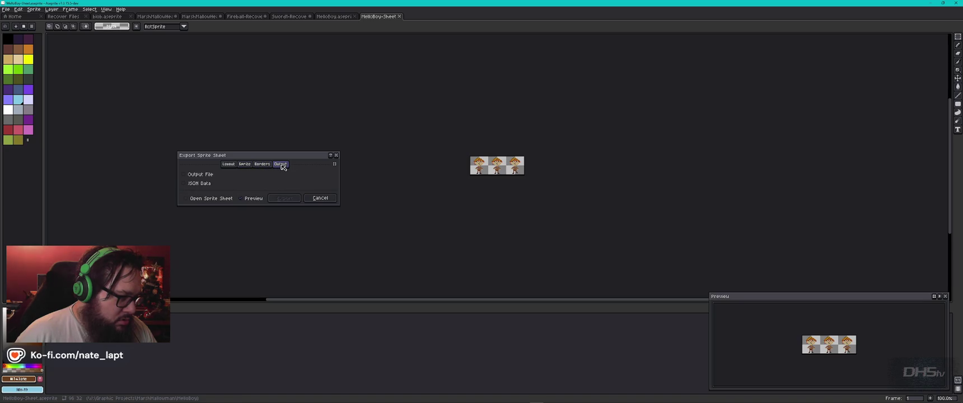
pyautogui.click(200, 175)
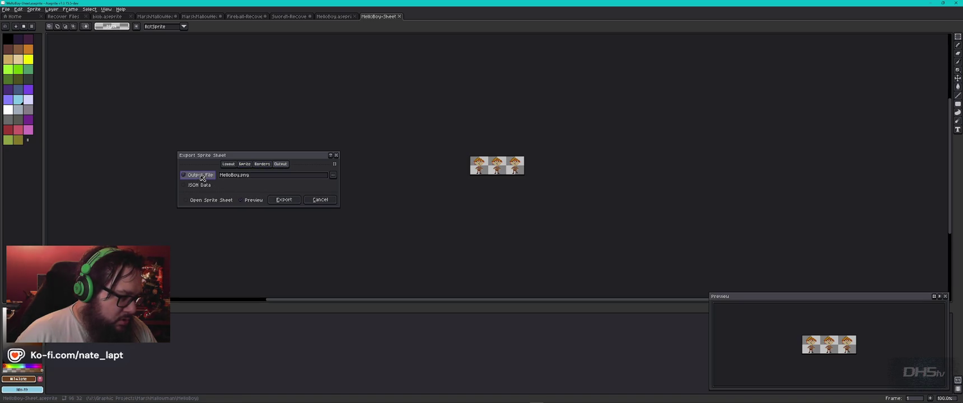
pyautogui.click(241, 176)
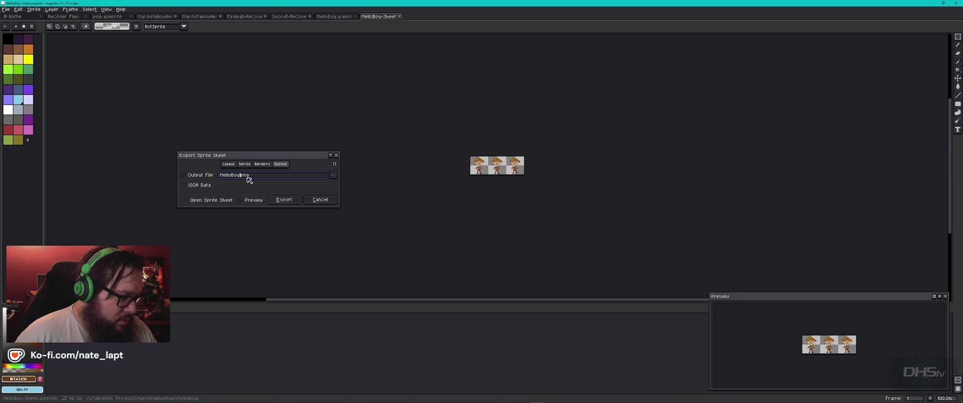
pyautogui.write('_')
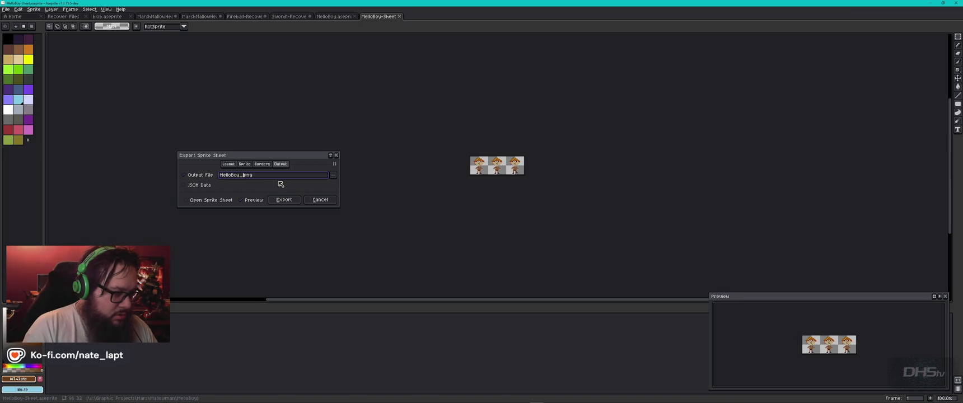
pyautogui.write('Idle')
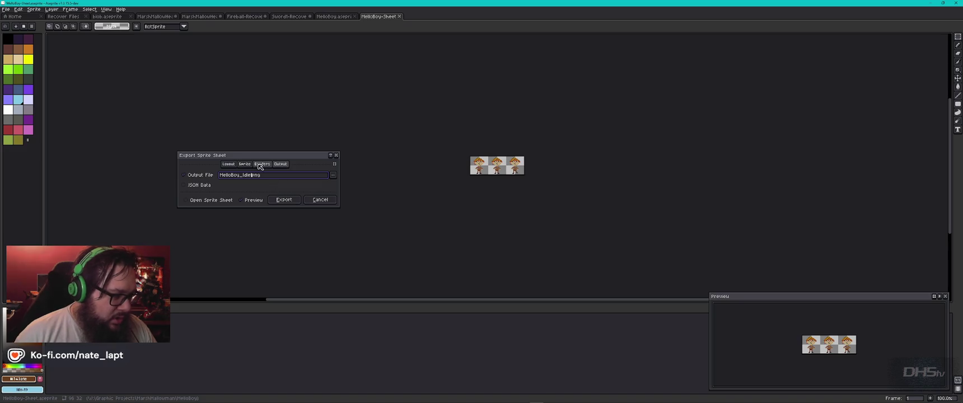
# Keep Sprite as the sheet source, untick opening the sheet after export, then cancel the export
pyautogui.click(245, 165)
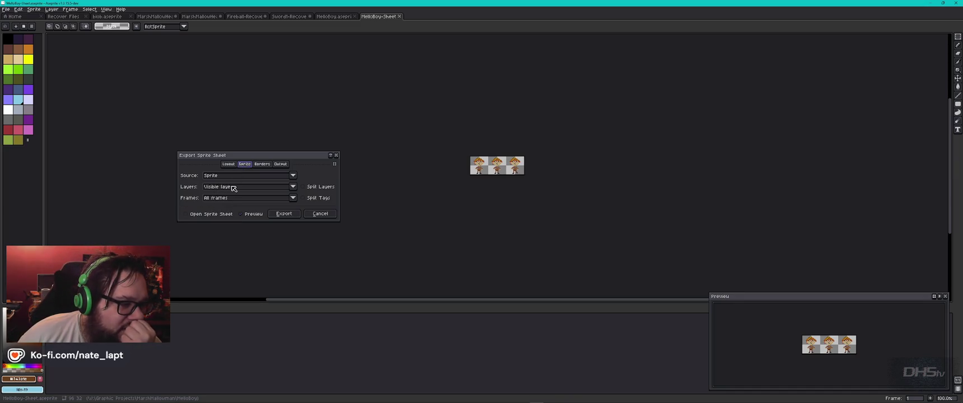
pyautogui.click(235, 177)
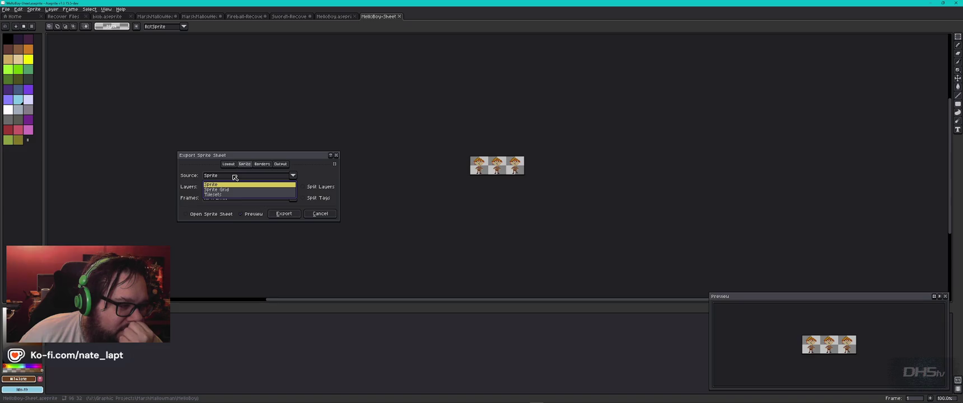
pyautogui.click(234, 177)
pyautogui.click(236, 177)
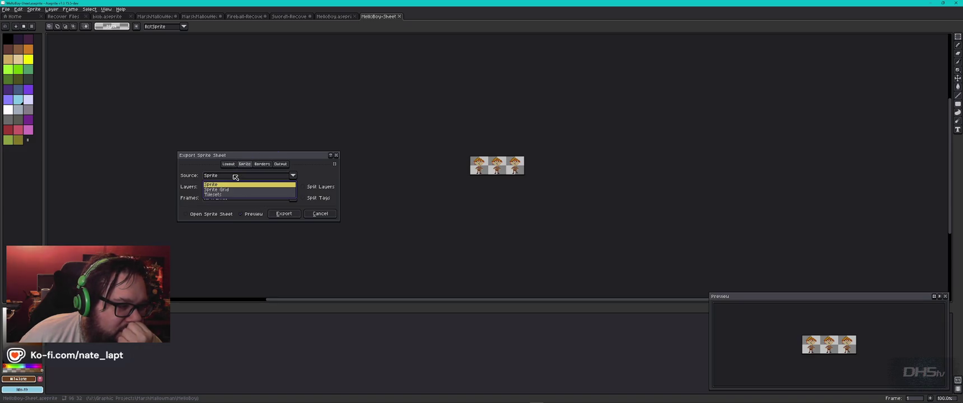
pyautogui.click(221, 195)
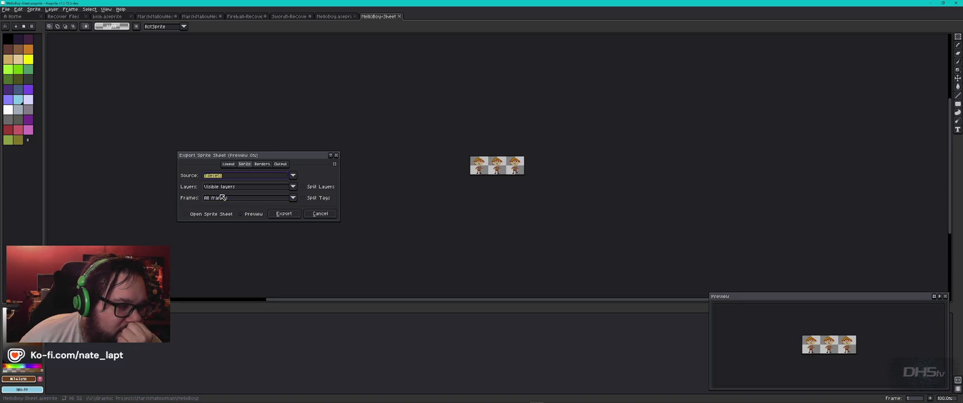
pyautogui.click(229, 177)
pyautogui.click(230, 185)
pyautogui.click(229, 165)
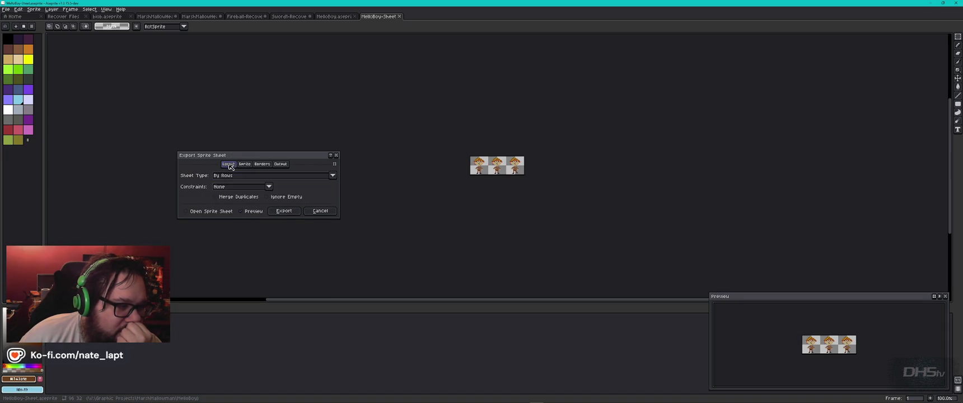
pyautogui.click(280, 165)
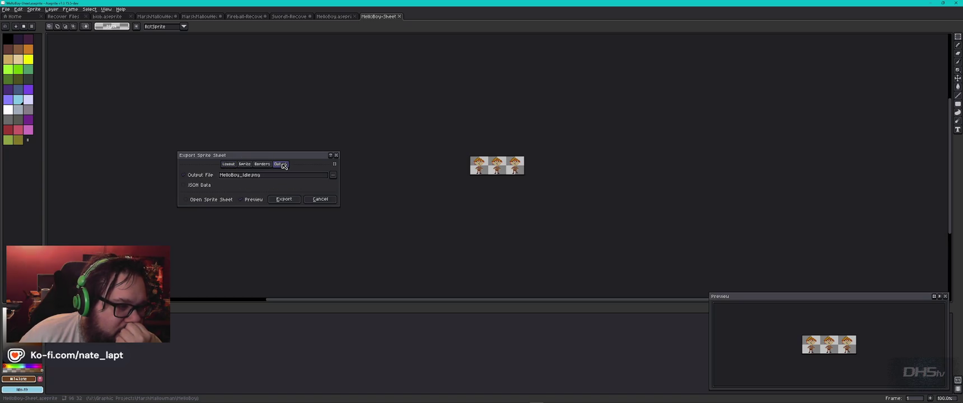
pyautogui.click(206, 201)
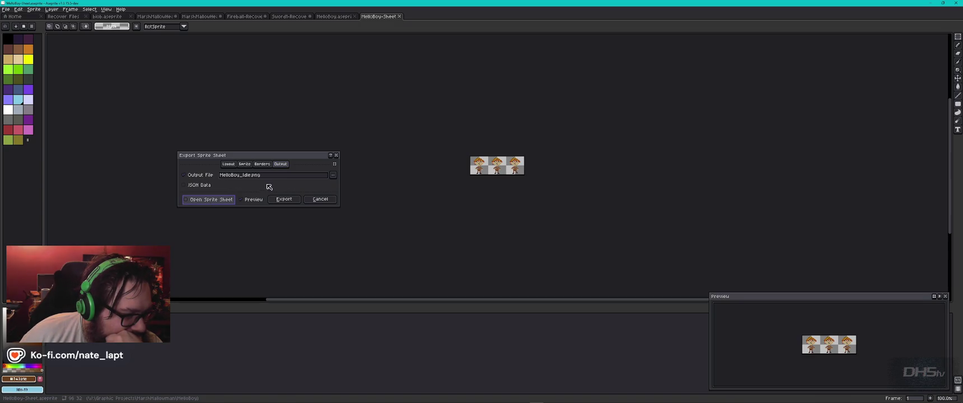
pyautogui.click(335, 165)
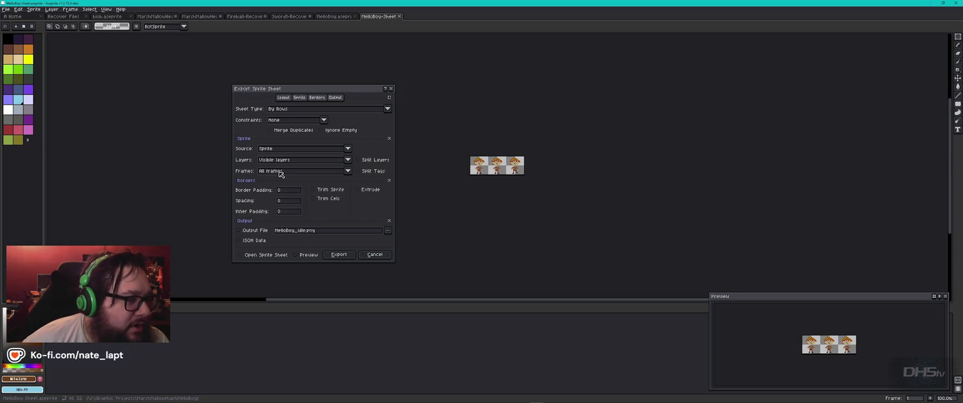
pyautogui.click(378, 259)
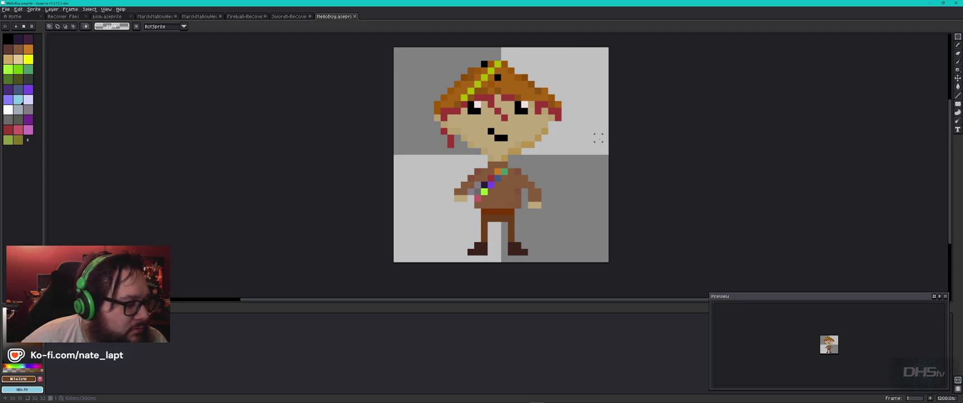
# Resize the sprite to 400% in Sprite Size, making it 128×128 px
pyautogui.click(33, 9)
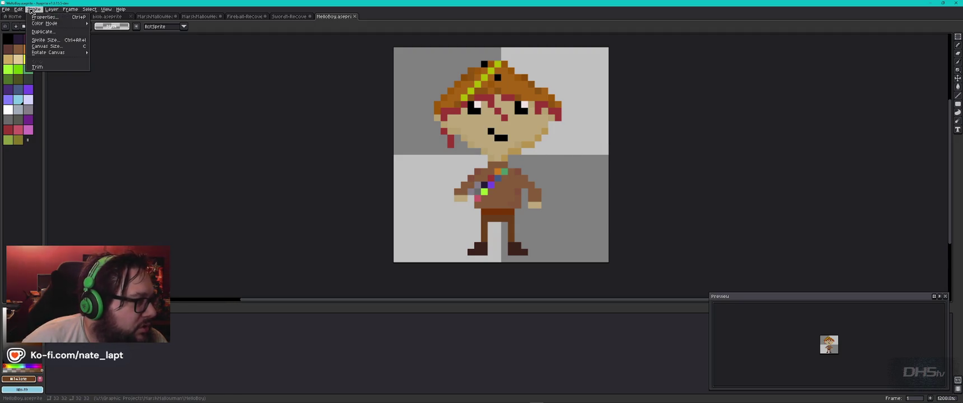
pyautogui.click(50, 40)
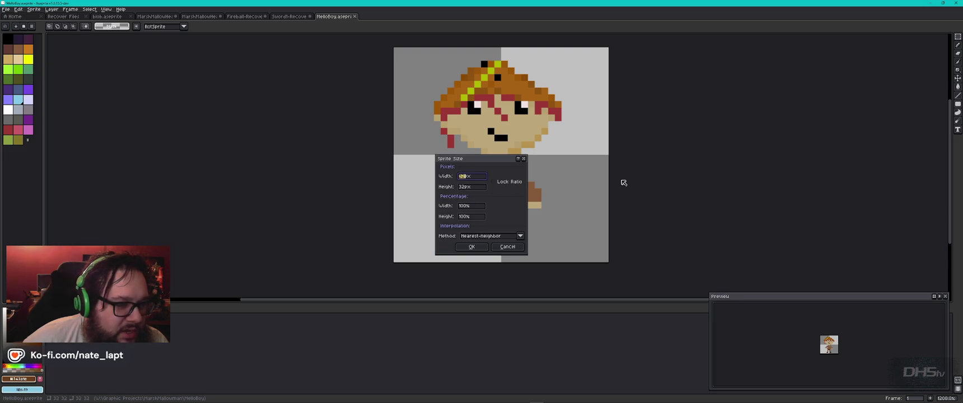
pyautogui.click(476, 208)
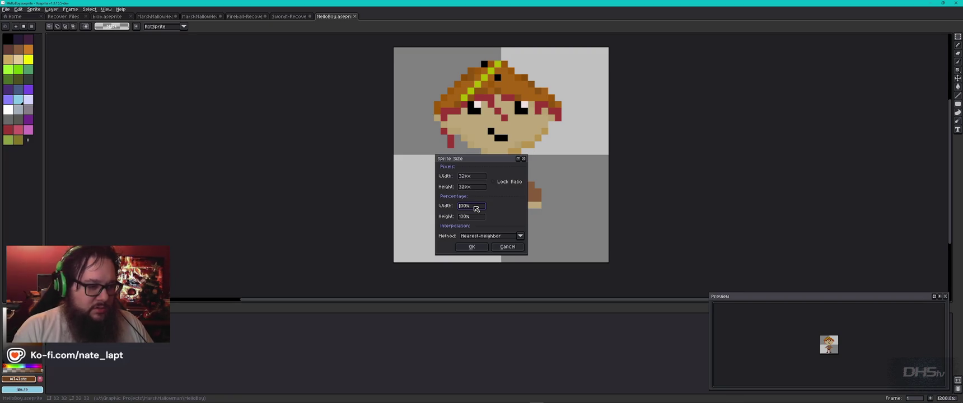
pyautogui.write('400')
pyautogui.press('Tab')
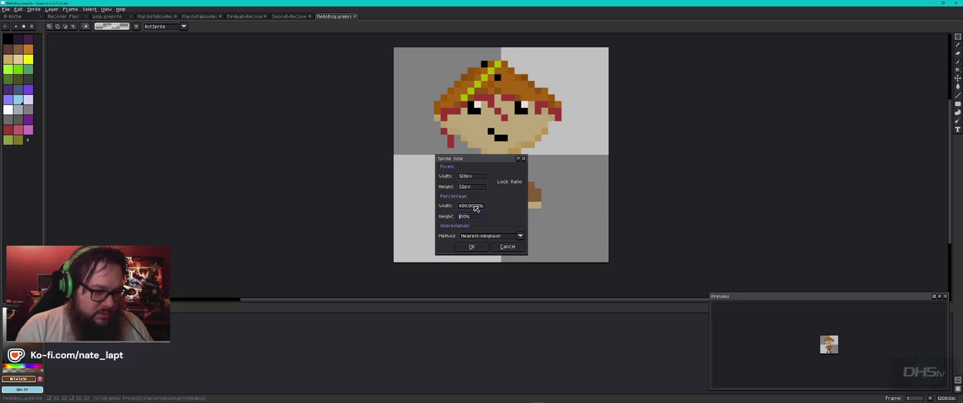
pyautogui.press('Return')
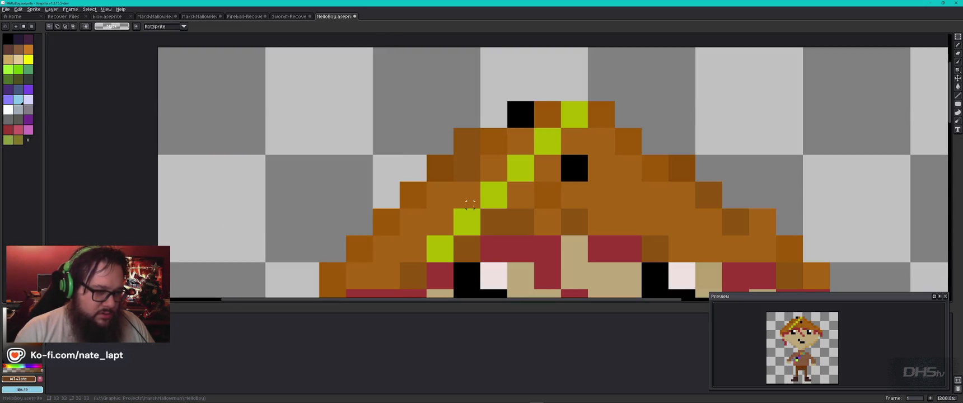
pyautogui.scroll(-9, 565, 198)
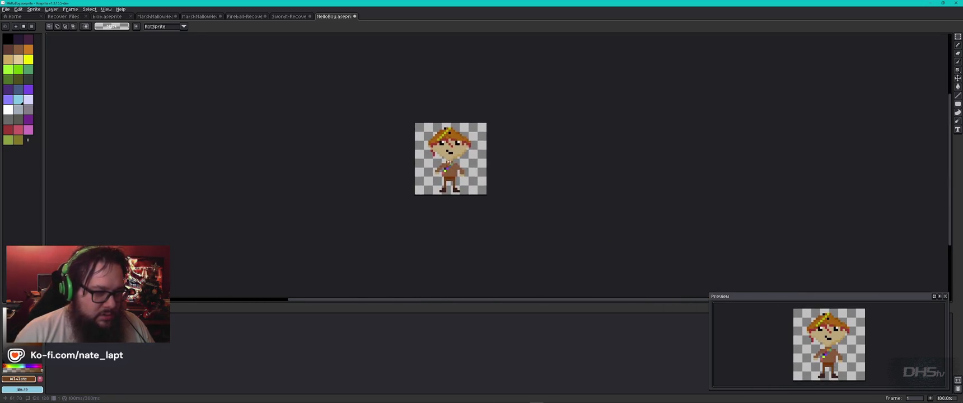
# Preview the 128 px HelloBoy animation playing at its enlarged size
pyautogui.scroll(3, 450, 162)
pyautogui.scroll(-1, 469, 165)
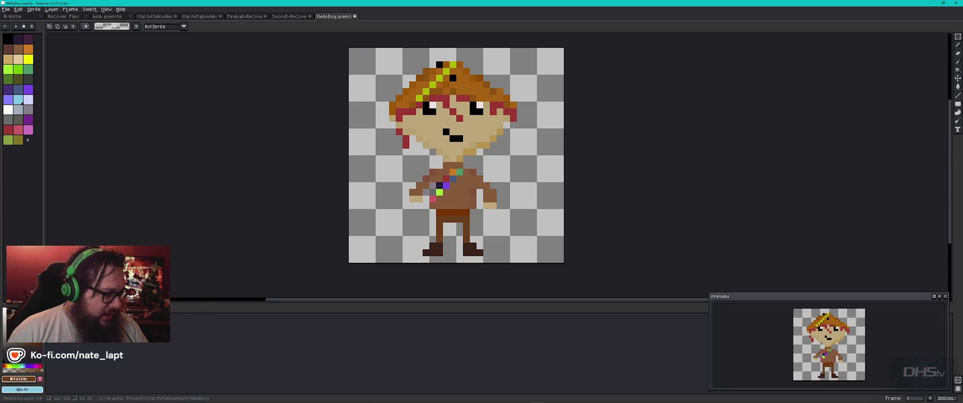
pyautogui.press('Return')
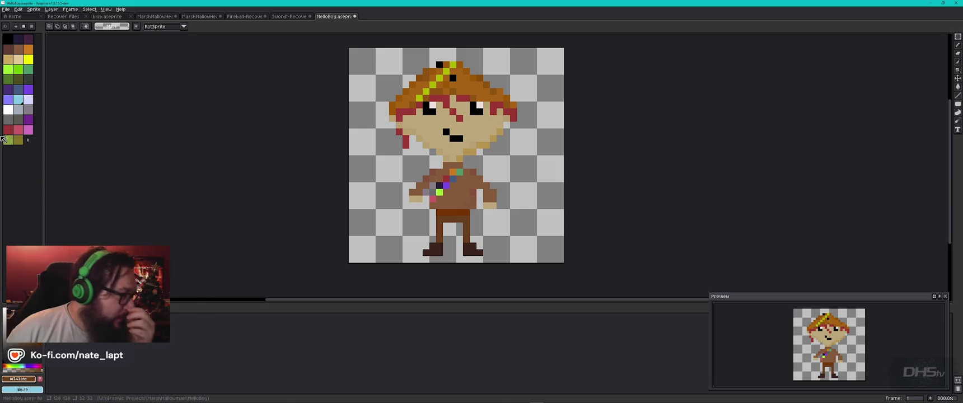
pyautogui.click(7, 9)
# Set up Export File with 100% scale, Canvas area, all frames and Forward direction
pyautogui.rightClick(461, 182)
pyautogui.click(6, 10)
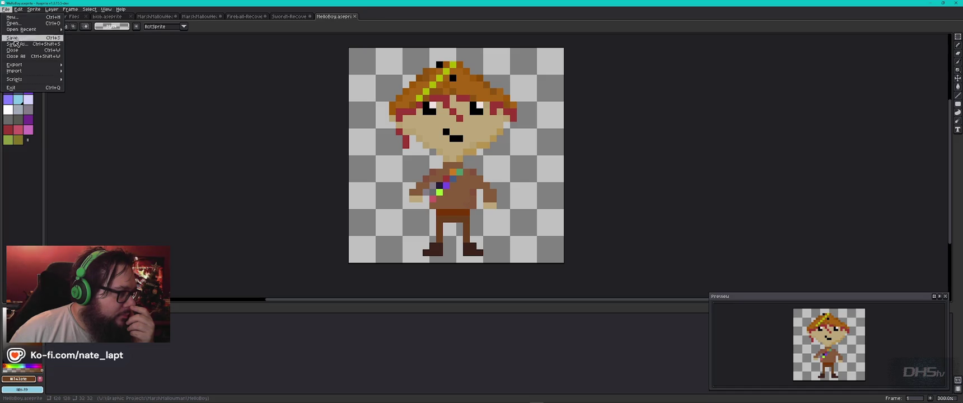
pyautogui.moveTo(27, 66)
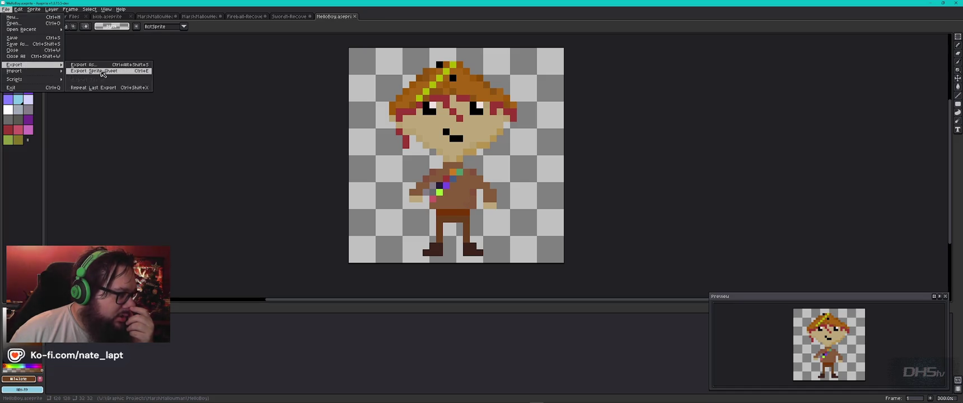
pyautogui.click(84, 64)
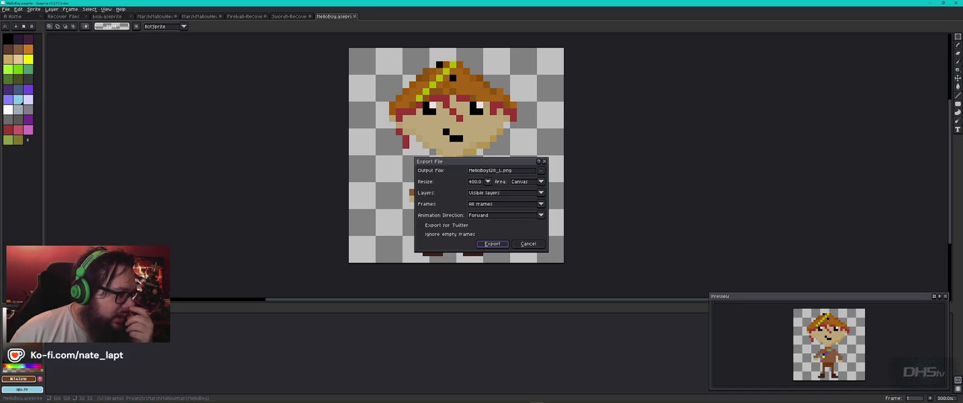
pyautogui.click(488, 179)
pyautogui.click(477, 208)
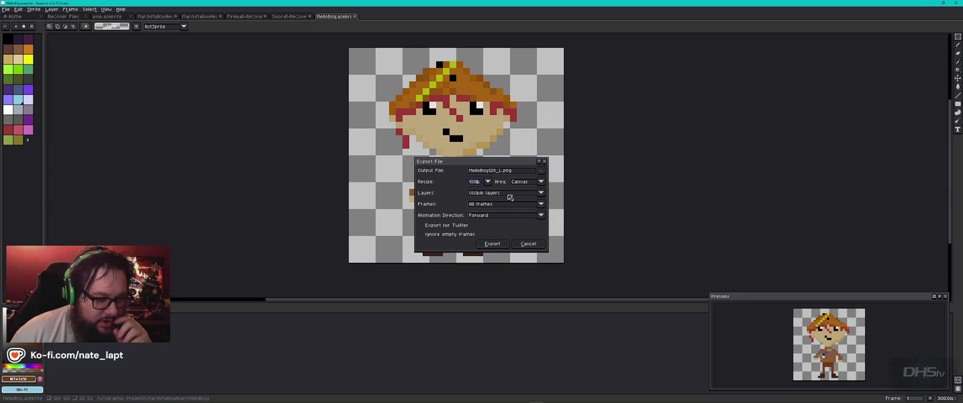
pyautogui.click(532, 184)
pyautogui.click(531, 184)
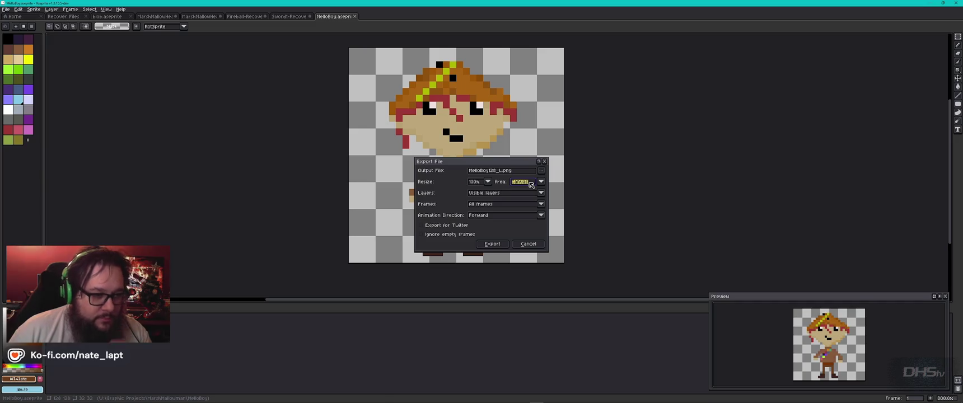
pyautogui.click(492, 214)
pyautogui.click(493, 207)
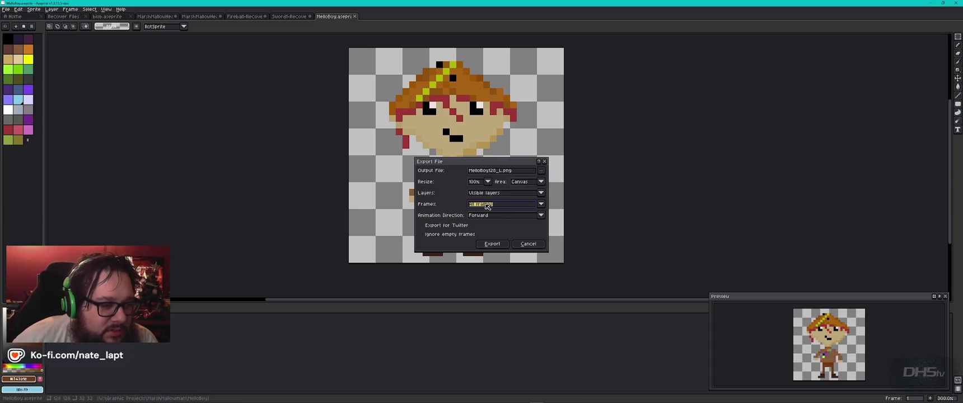
pyautogui.click(486, 215)
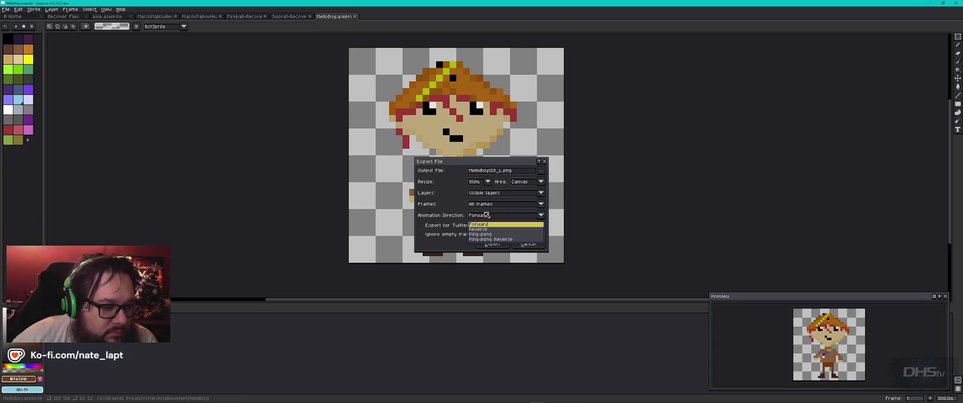
pyautogui.click(487, 215)
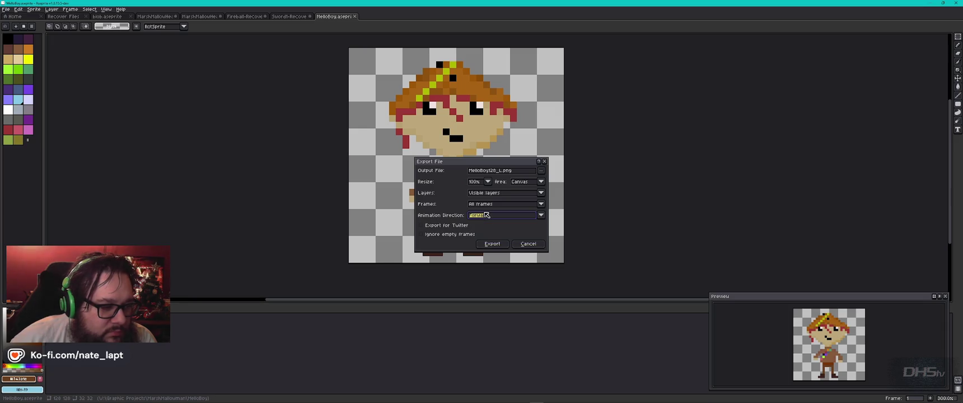
# Rename the output file with 'Idle' and export the animation as three numbered PNG files
pyautogui.click(497, 171)
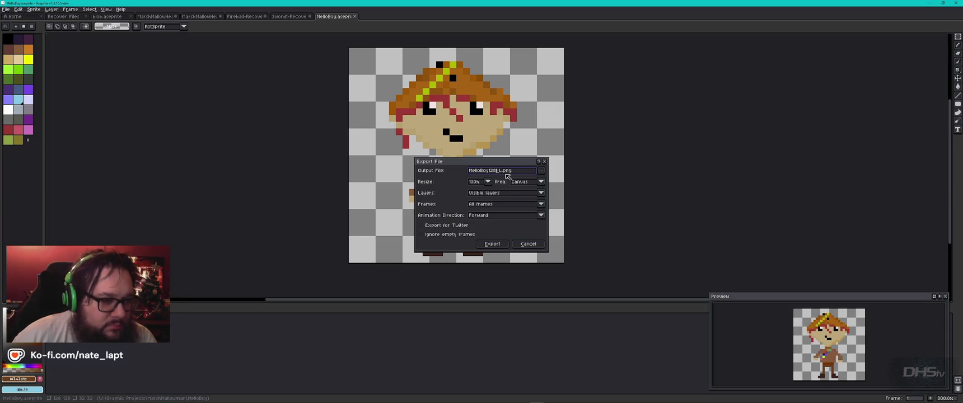
pyautogui.press('BackSpace')
pyautogui.write('Idle')
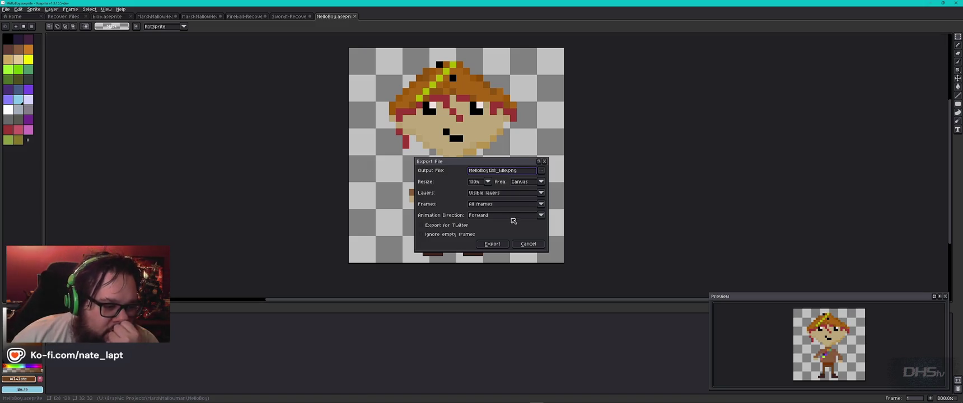
pyautogui.click(493, 244)
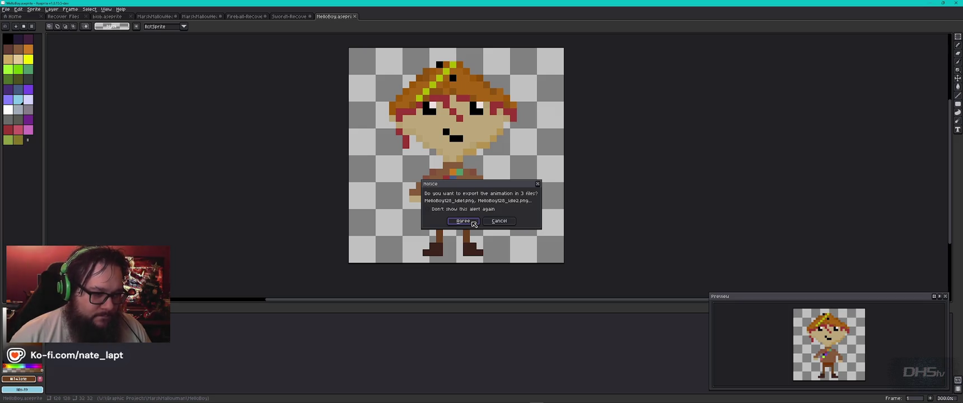
pyautogui.click(500, 222)
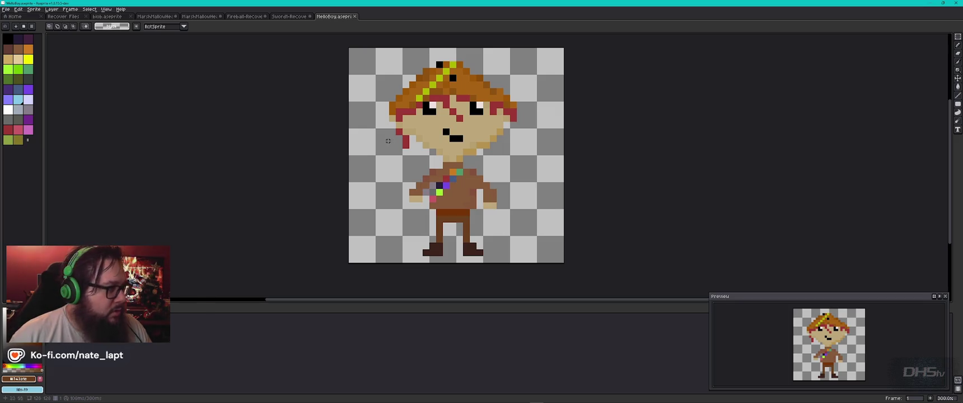
pyautogui.click(6, 9)
pyautogui.moveTo(14, 65)
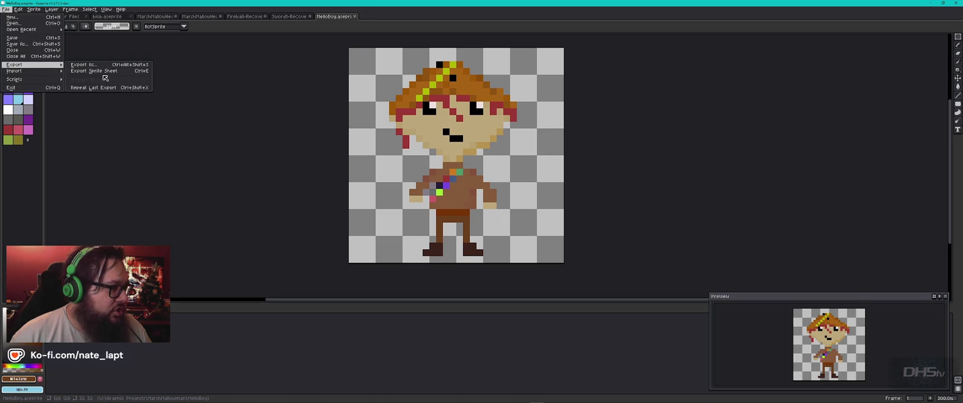
pyautogui.click(104, 71)
pyautogui.moveTo(342, 92)
pyautogui.mouseDown()
pyautogui.moveTo(660, 204)
pyautogui.moveTo(736, 114)
pyautogui.mouseUp()
pyautogui.click(685, 171)
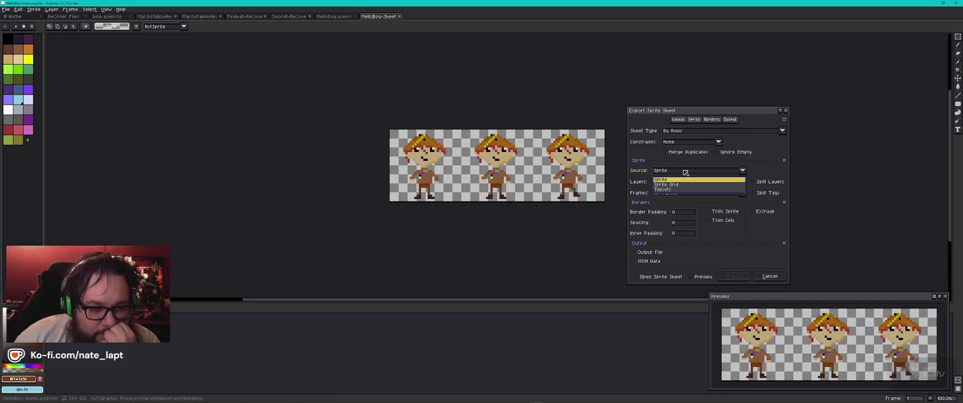
pyautogui.click(685, 172)
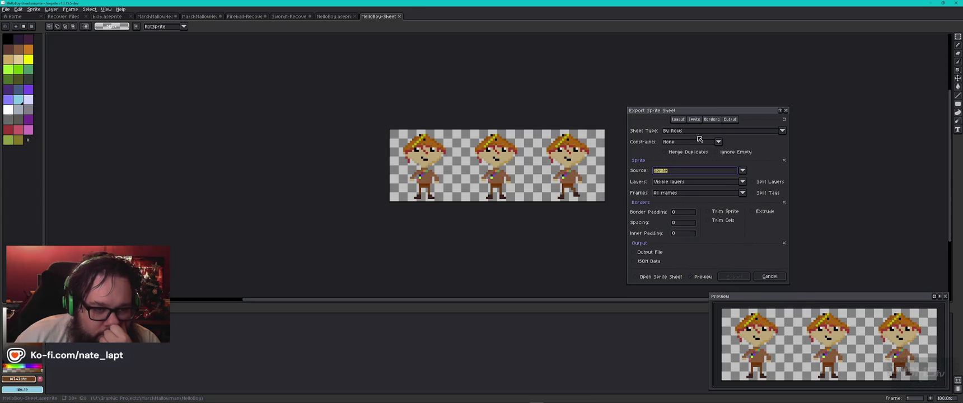
pyautogui.click(731, 119)
pyautogui.click(712, 120)
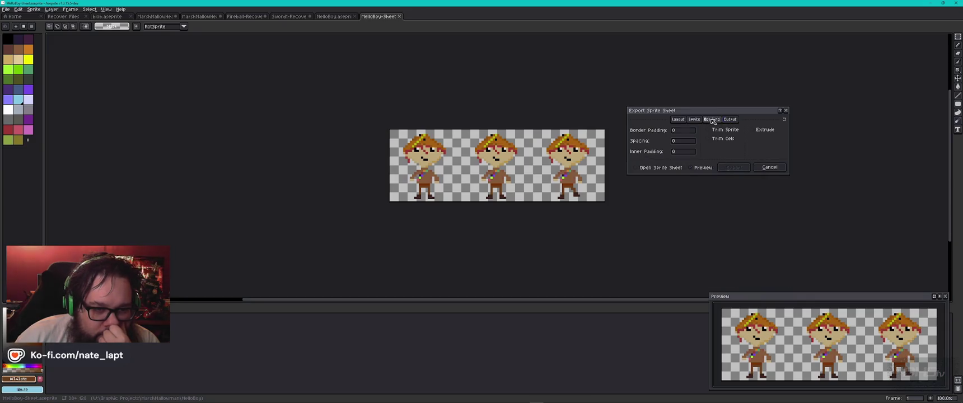
pyautogui.click(696, 121)
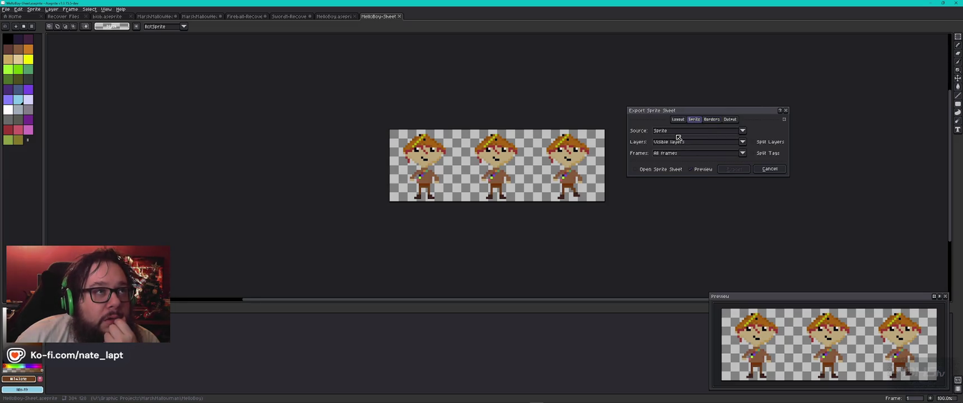
pyautogui.click(679, 119)
pyautogui.click(678, 131)
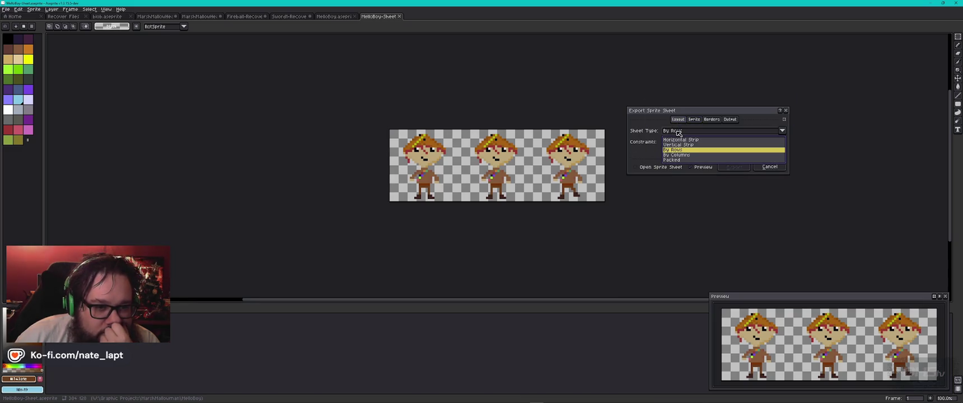
pyautogui.click(678, 131)
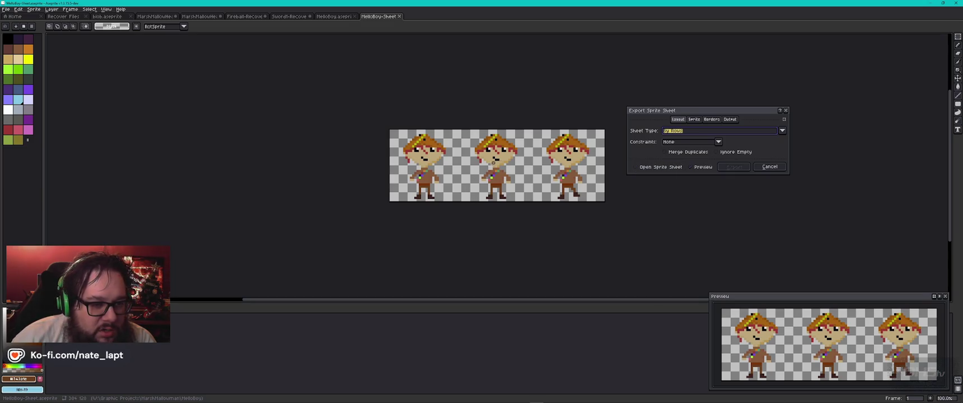
pyautogui.click(771, 166)
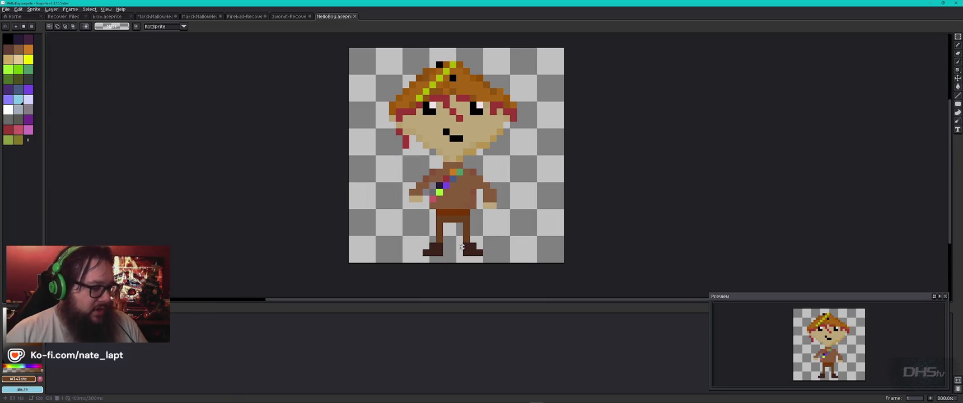
pyautogui.press('Left')
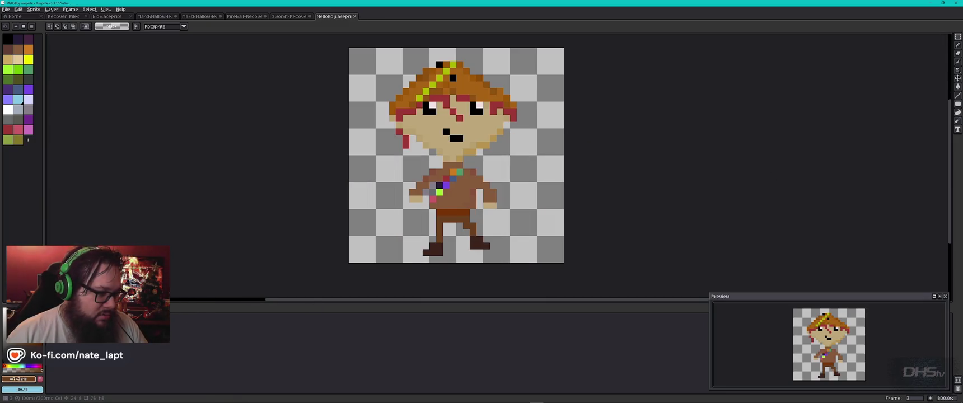
pyautogui.press('Right')
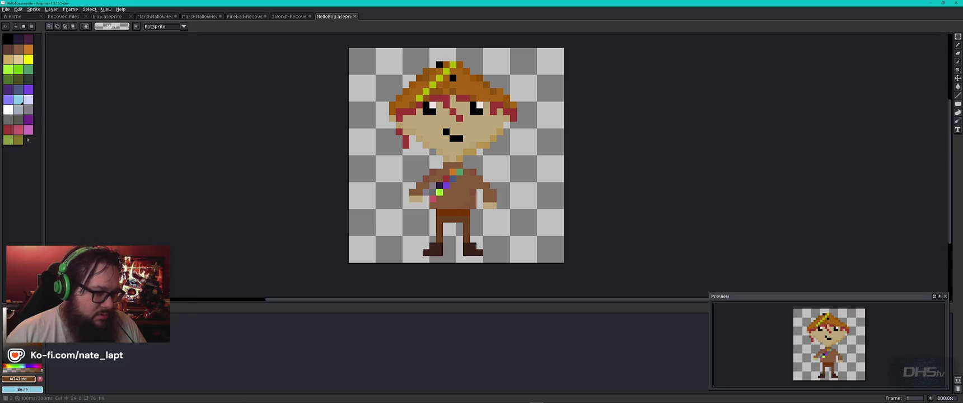
pyautogui.press('Right')
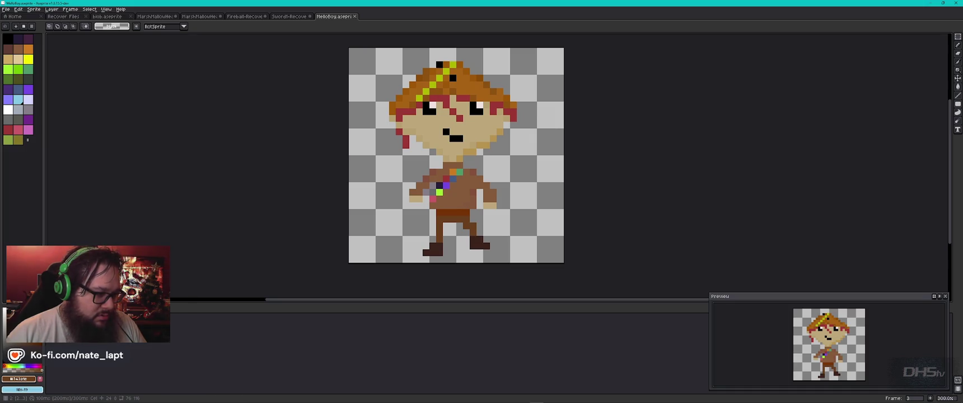
pyautogui.press('Left')
pyautogui.press('Right')
pyautogui.press('Left')
pyautogui.press('Right')
pyautogui.press('Left')
pyautogui.rightClick(113, 315)
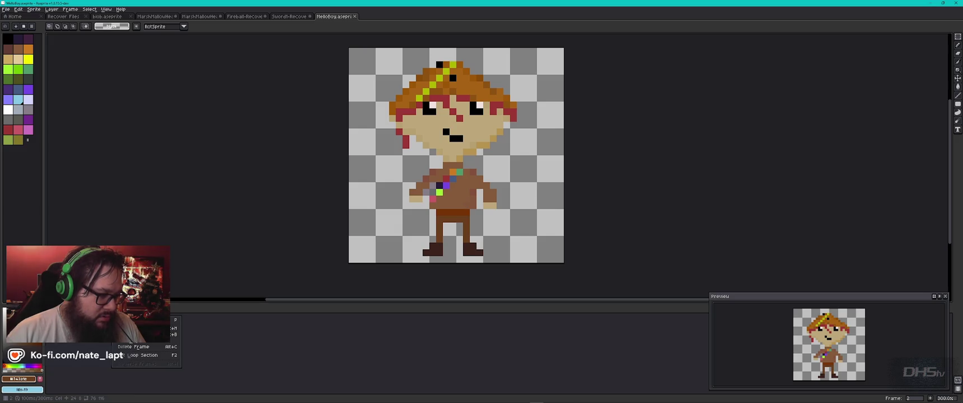
pyautogui.press('Escape')
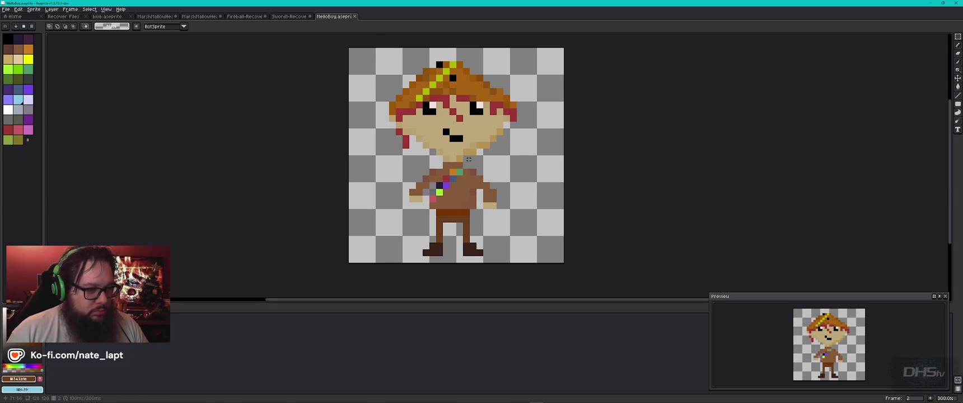
pyautogui.moveTo(376, 159)
pyautogui.mouseDown()
pyautogui.moveTo(534, 81)
pyautogui.moveTo(540, 54)
pyautogui.mouseUp()
# Abandon the head squash and reselect the character's head
pyautogui.click(460, 166)
pyautogui.moveTo(462, 166)
pyautogui.mouseDown()
pyautogui.moveTo(458, 174)
pyautogui.moveTo(458, 146)
pyautogui.moveTo(459, 156)
pyautogui.mouseUp()
pyautogui.press('Escape')
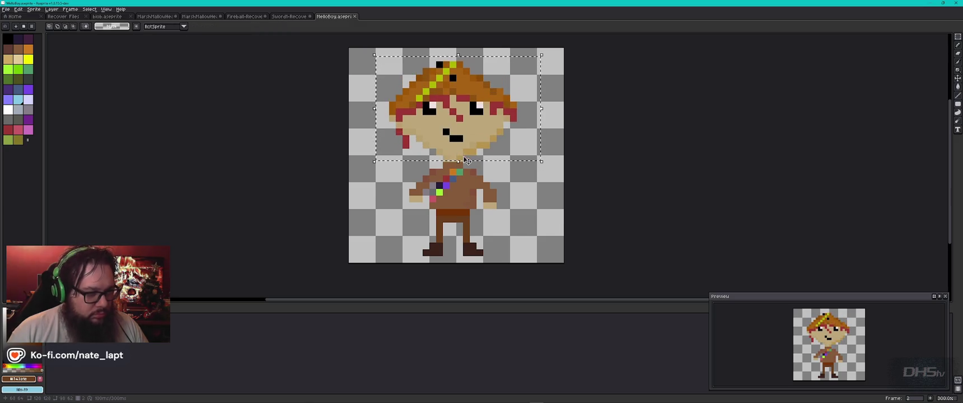
pyautogui.scroll(1, 464, 154)
pyautogui.hotkey('ctrl', 'z')
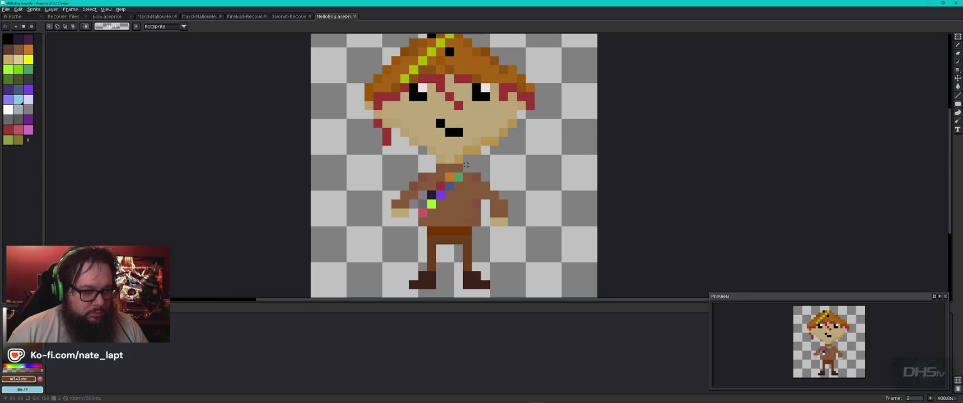
pyautogui.moveTo(553, 165)
pyautogui.mouseDown()
pyautogui.moveTo(441, 118)
pyautogui.moveTo(358, 67)
pyautogui.moveTo(331, 36)
pyautogui.mouseUp()
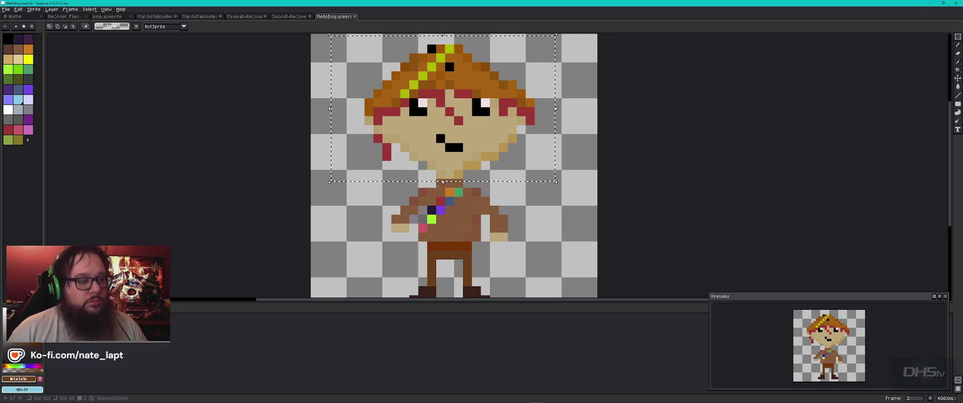
pyautogui.hotkey('ctrl', 'z')
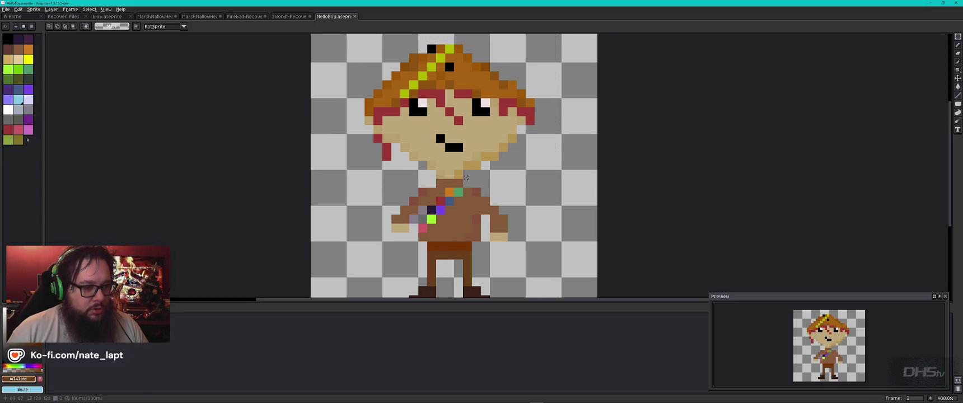
pyautogui.scroll(8, 538, 179)
pyautogui.scroll(-5, 548, 179)
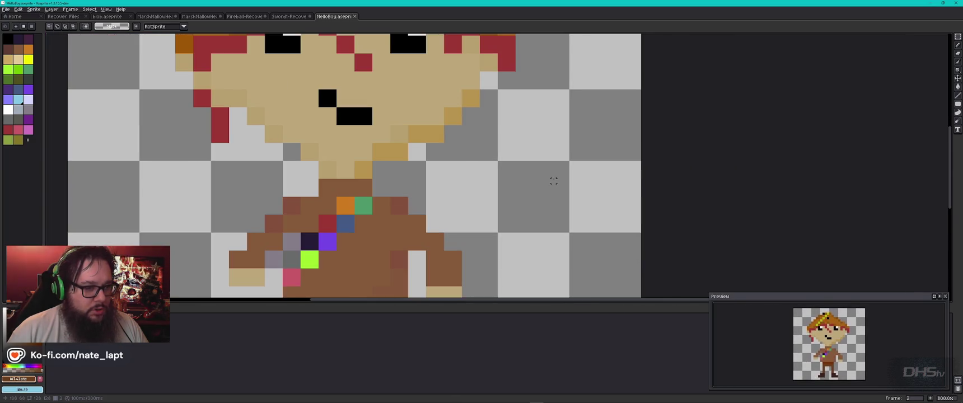
pyautogui.moveTo(562, 181)
pyautogui.mouseDown()
pyautogui.moveTo(327, 80)
pyautogui.moveTo(154, 28)
pyautogui.moveTo(104, 34)
pyautogui.moveTo(106, 49)
pyautogui.mouseUp()
pyautogui.scroll(-1, 271, 137)
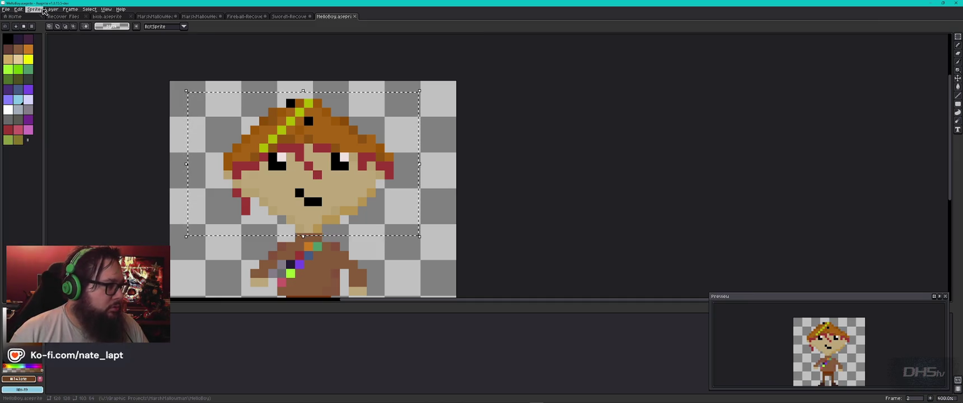
# Flip the selected head horizontally, nudge it one pixel right and commit
pyautogui.click(22, 9)
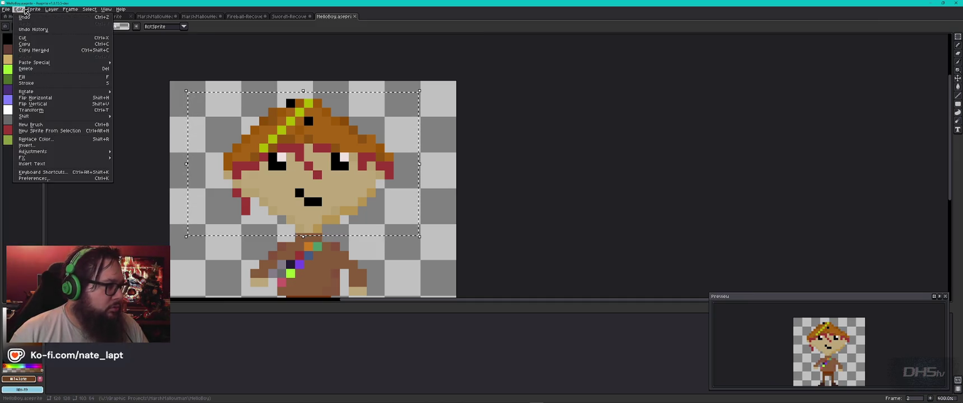
pyautogui.click(49, 99)
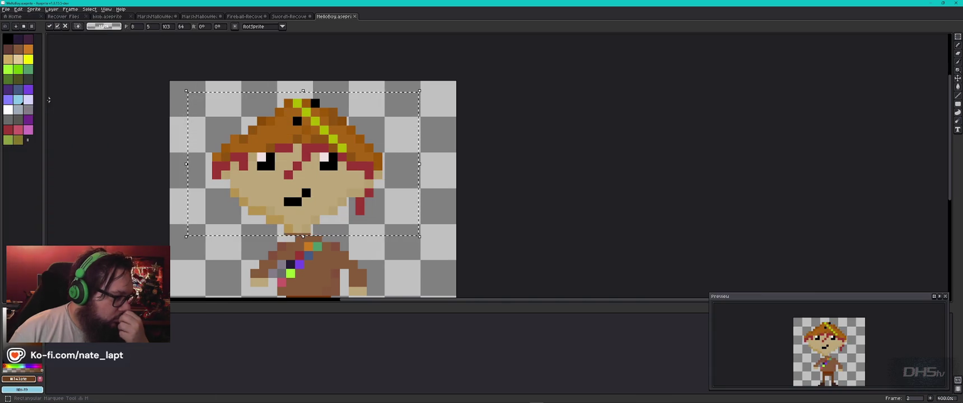
pyautogui.moveTo(316, 245); pyautogui.dragTo(320, 177)
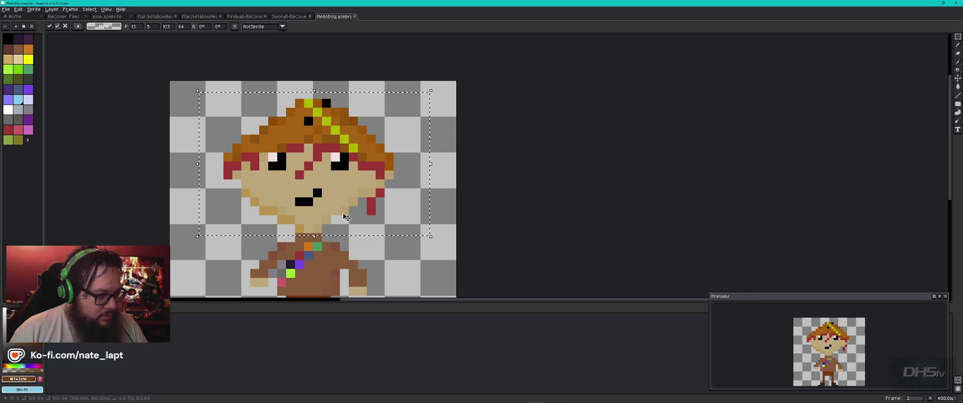
pyautogui.scroll(-3, 360, 265)
pyautogui.scroll(2, 360, 265)
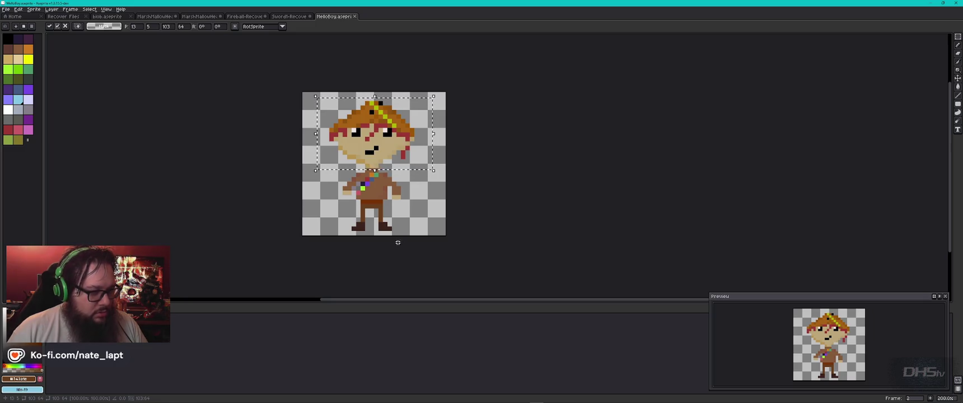
pyautogui.hotkey('ctrl', 'd')
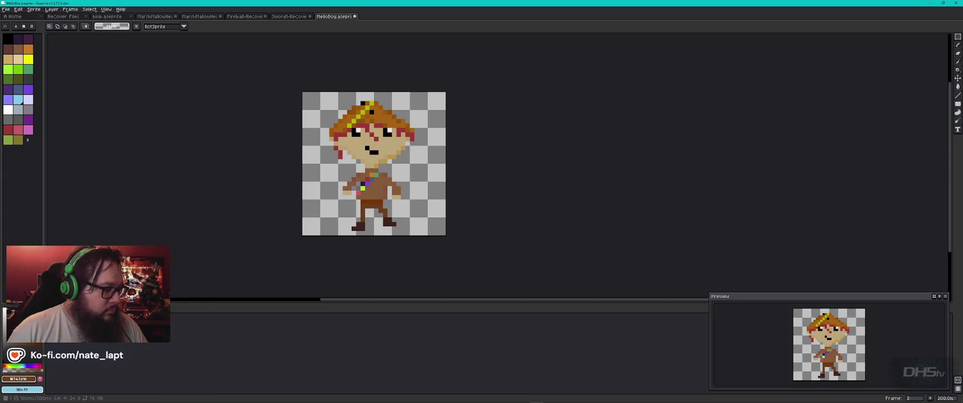
# Add an empty frame, disable onion skinning with F3, and play the walk animation
pyautogui.click(71, 10)
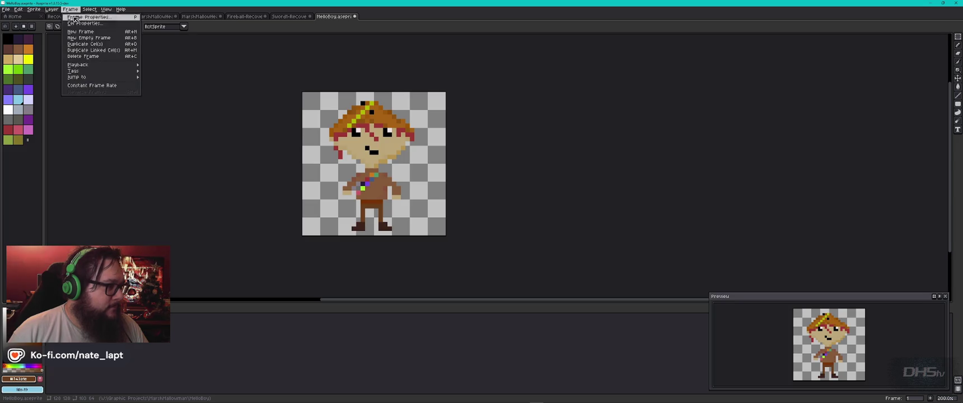
pyautogui.click(88, 38)
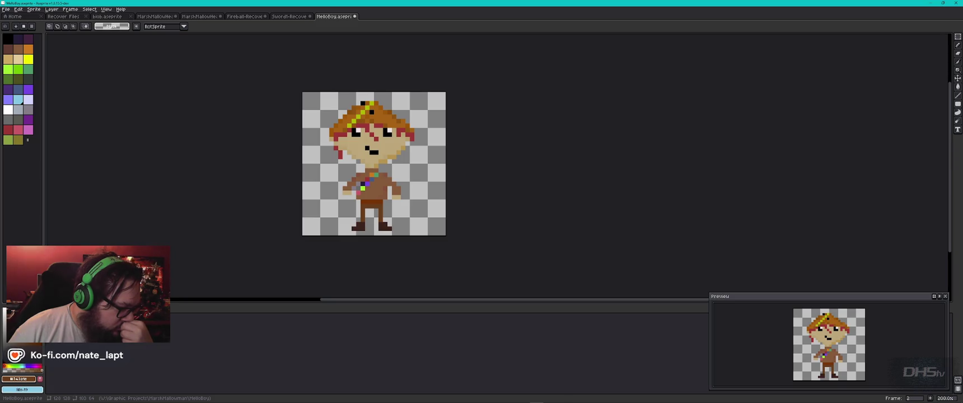
pyautogui.press('F3')
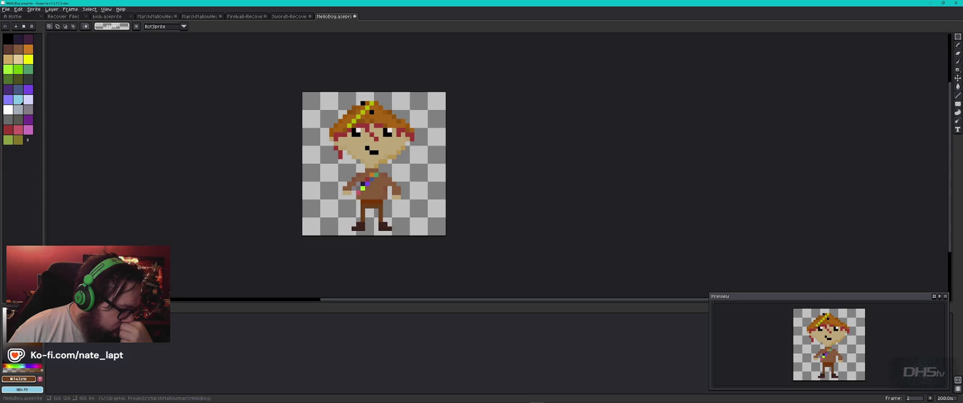
pyautogui.press('Return')
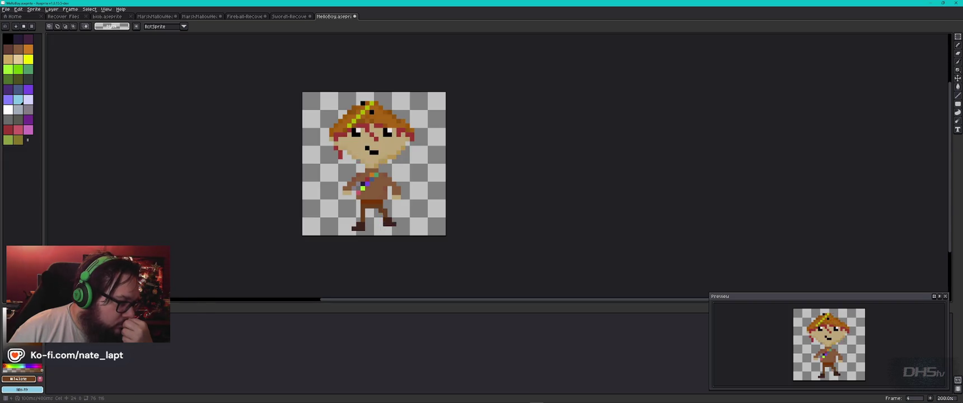
pyautogui.press('Return')
pyautogui.press('F3')
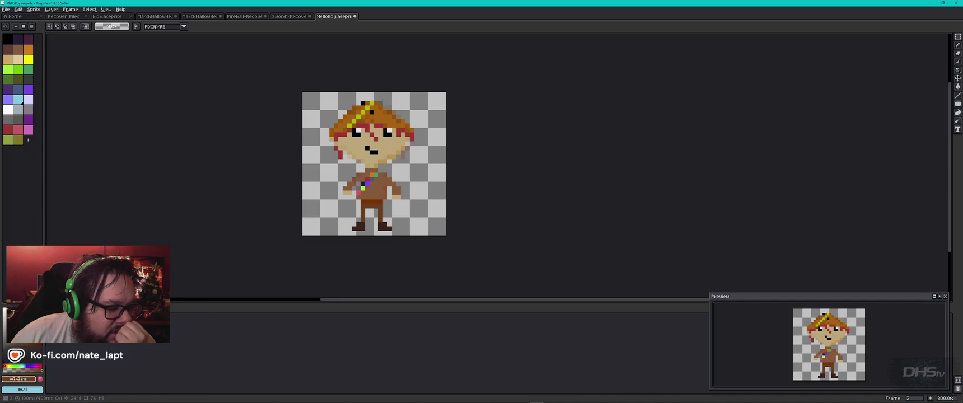
pyautogui.press('Right')
pyautogui.press('Right')
pyautogui.press('Left')
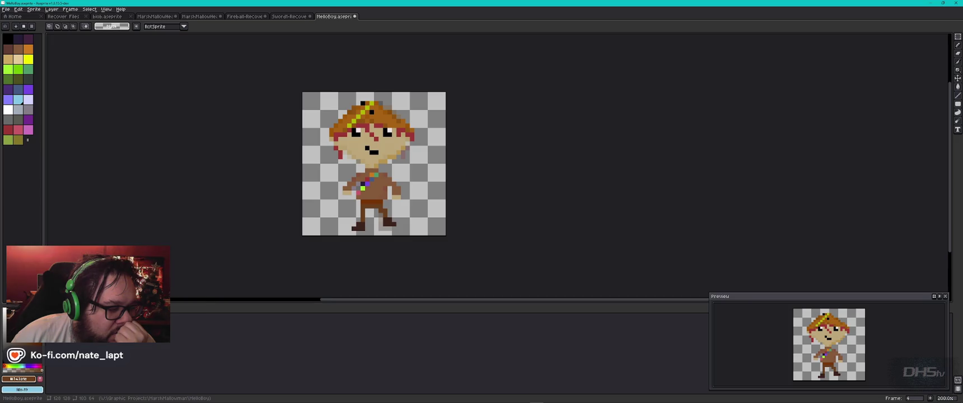
pyautogui.press('Left')
pyautogui.press('Left')
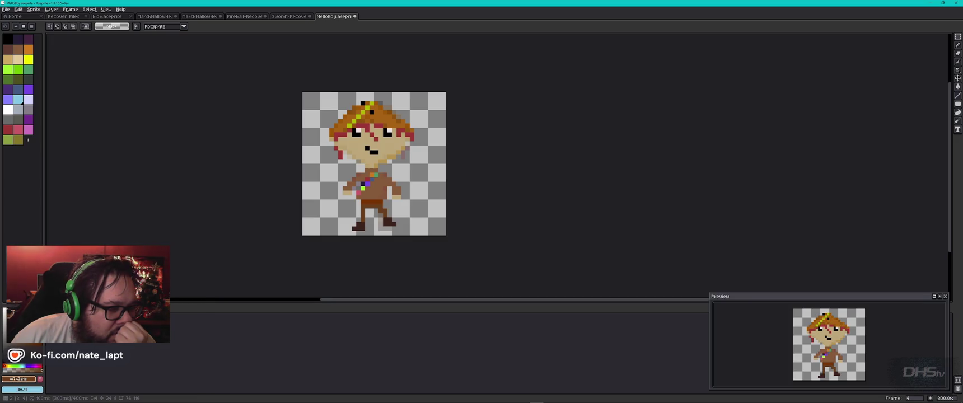
pyautogui.press('Left')
pyautogui.rightClick(112, 324)
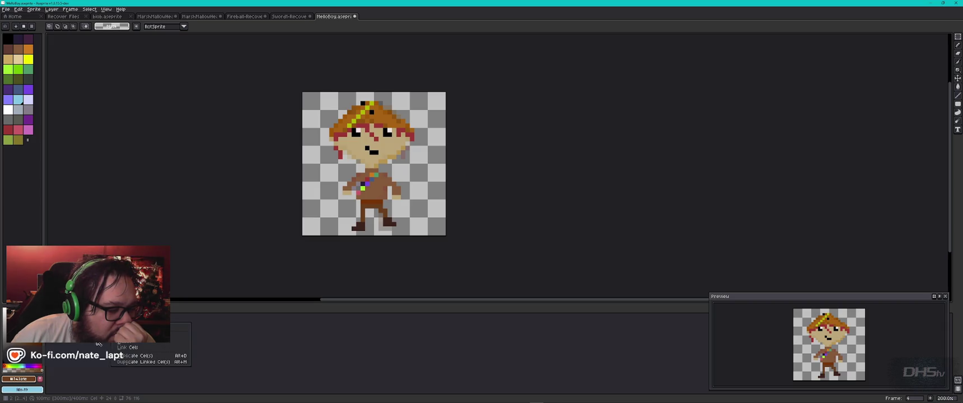
pyautogui.click(134, 327)
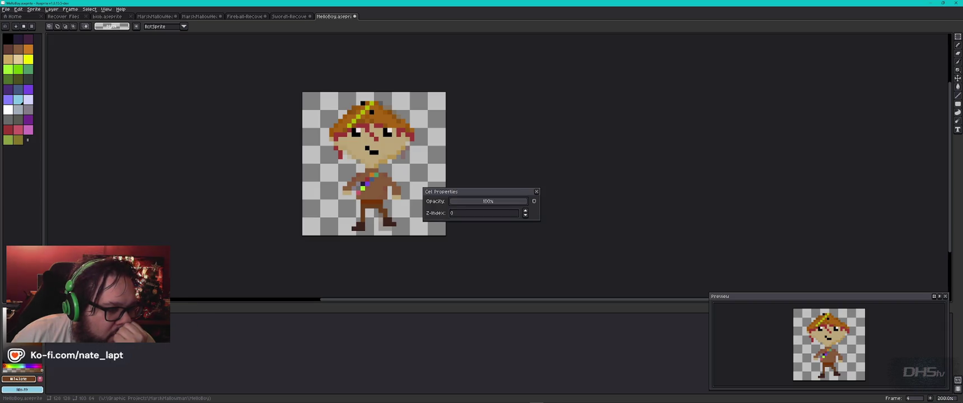
pyautogui.click(537, 192)
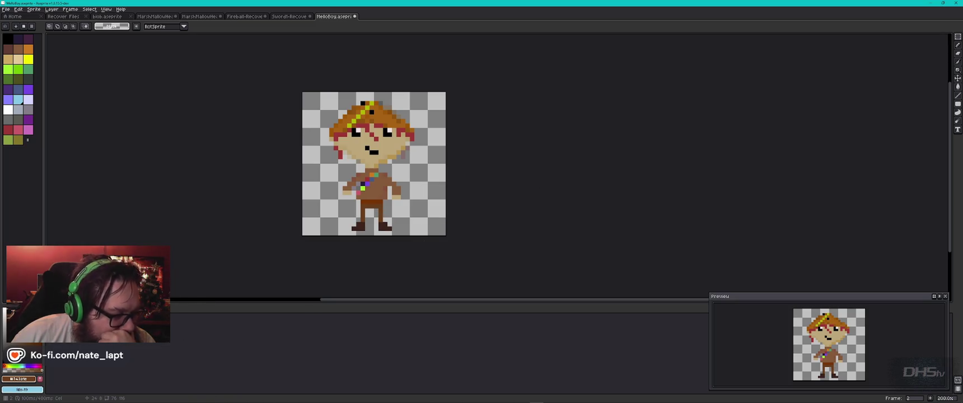
pyautogui.rightClick(112, 325)
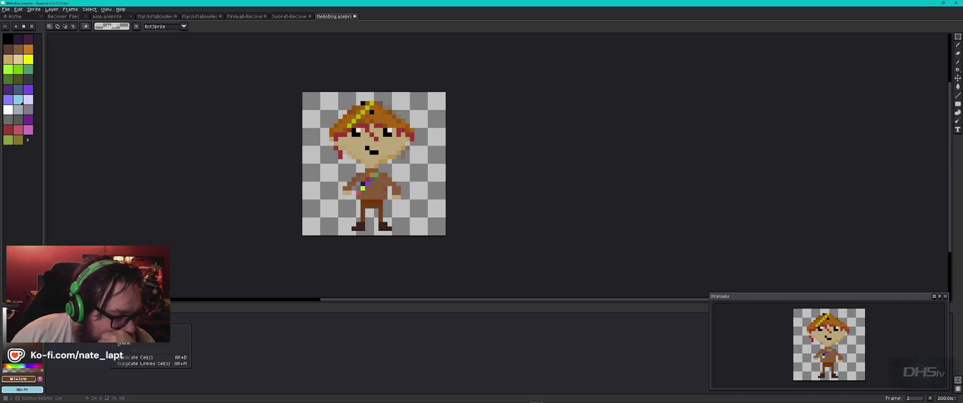
pyautogui.click(168, 343)
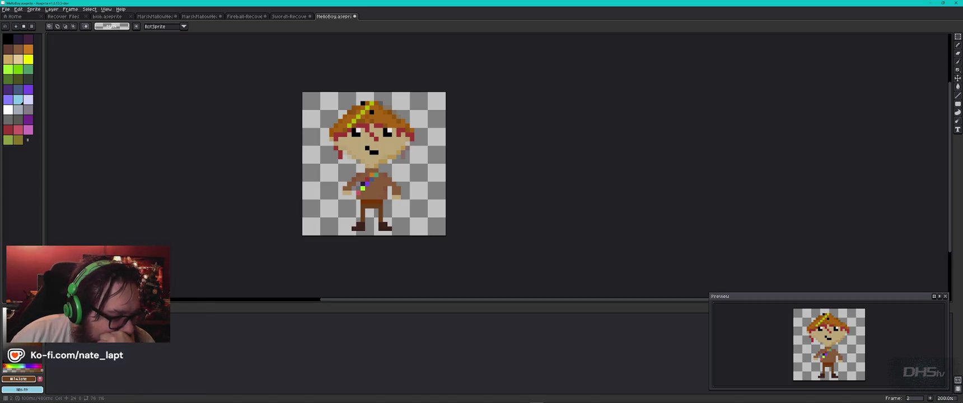
pyautogui.press('Left')
pyautogui.press('Left')
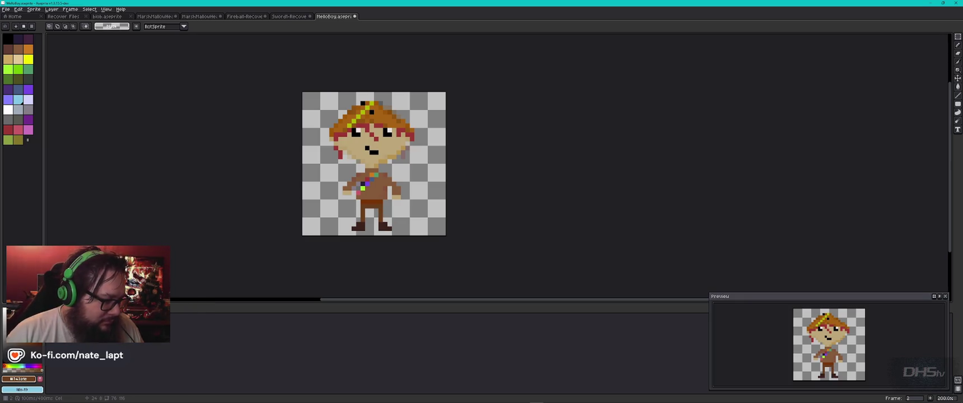
pyautogui.press('Right')
pyautogui.press('Right')
pyautogui.press('Right')
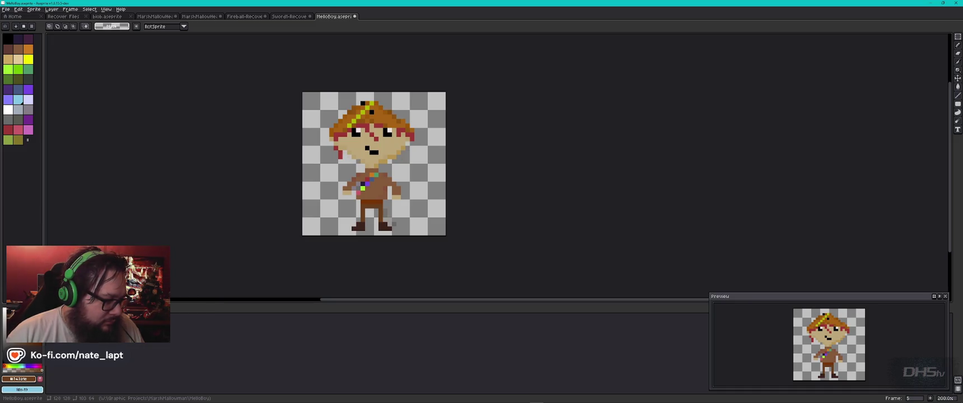
pyautogui.press('Return')
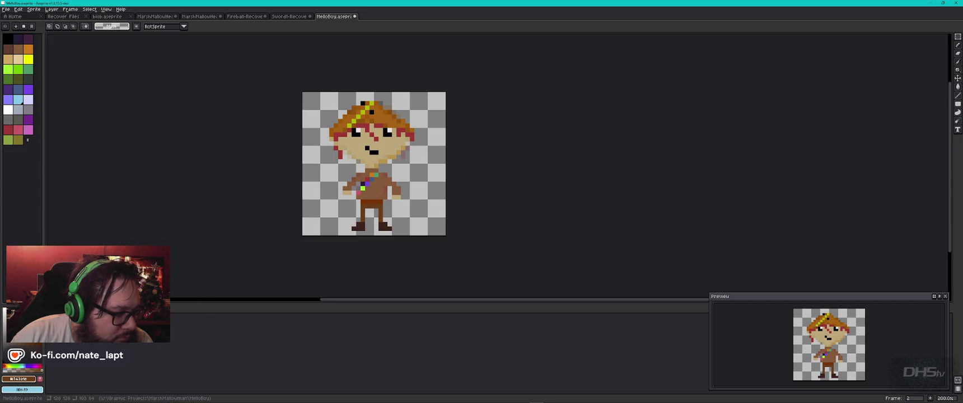
pyautogui.rightClick(113, 323)
pyautogui.click(157, 335)
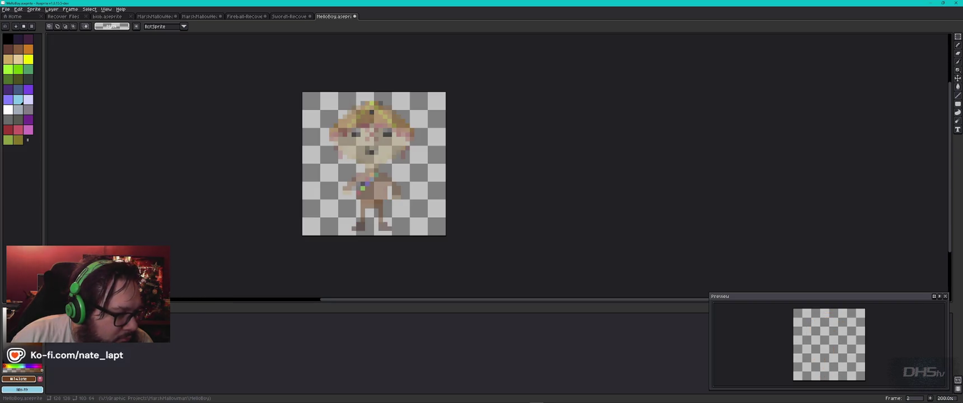
pyautogui.press('Right')
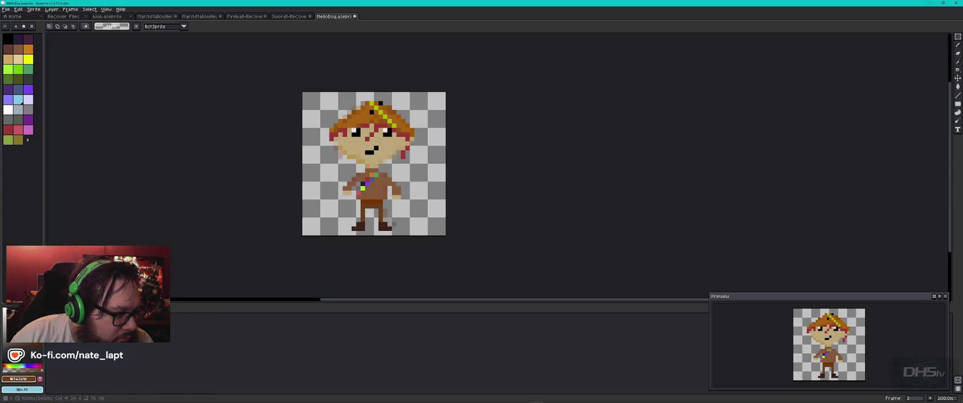
pyautogui.press('Right')
pyautogui.press('Left')
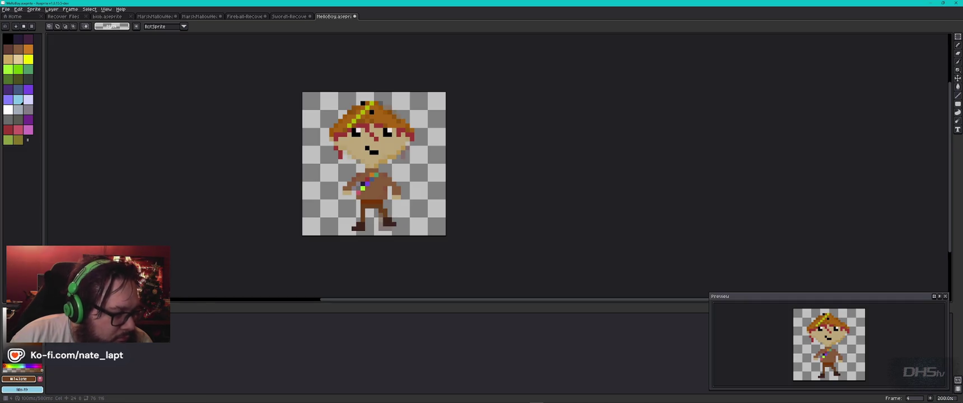
pyautogui.hotkey('ctrl', 'z')
pyautogui.hotkey('ctrl', 'z')
pyautogui.hotkey('ctrl', 'z')
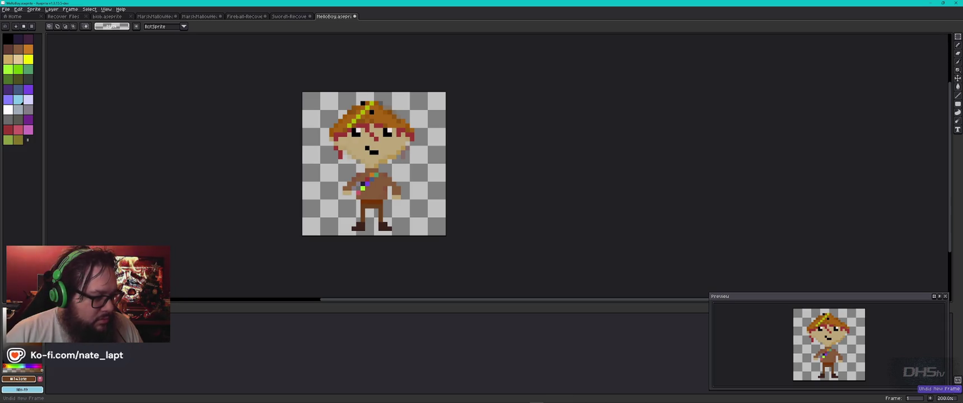
pyautogui.press('Right')
pyautogui.press('Right')
pyautogui.press('Left')
pyautogui.press('Left')
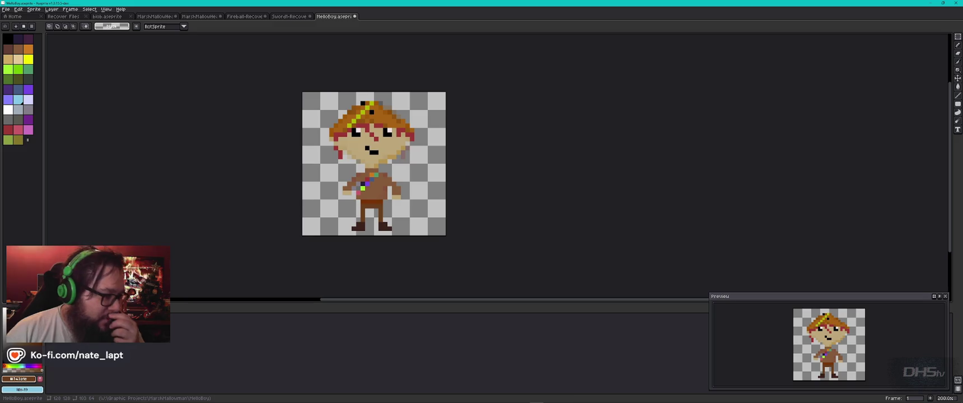
pyautogui.press('F3')
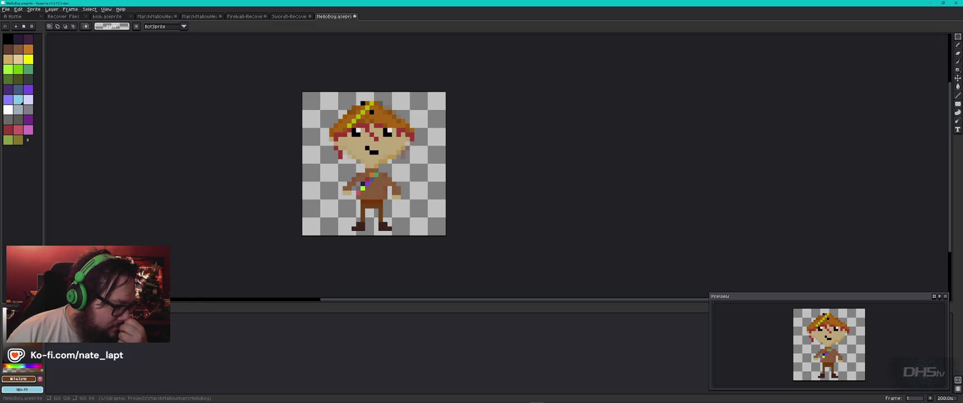
pyautogui.click(8, 307)
pyautogui.press('Escape')
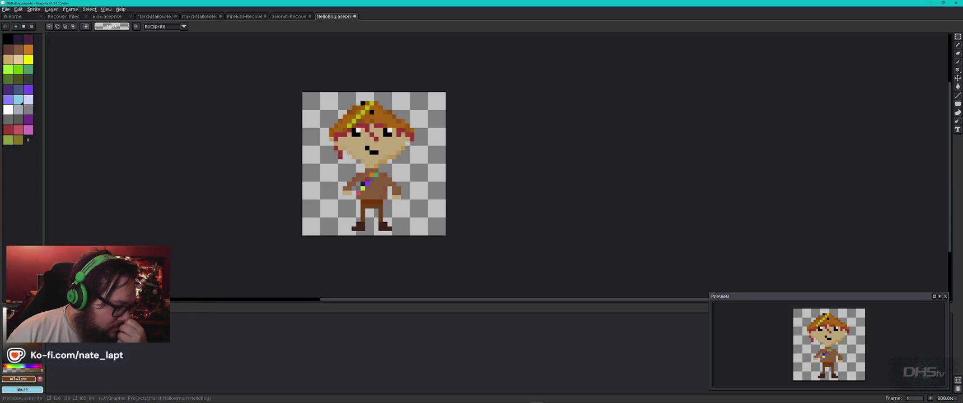
pyautogui.press('Return')
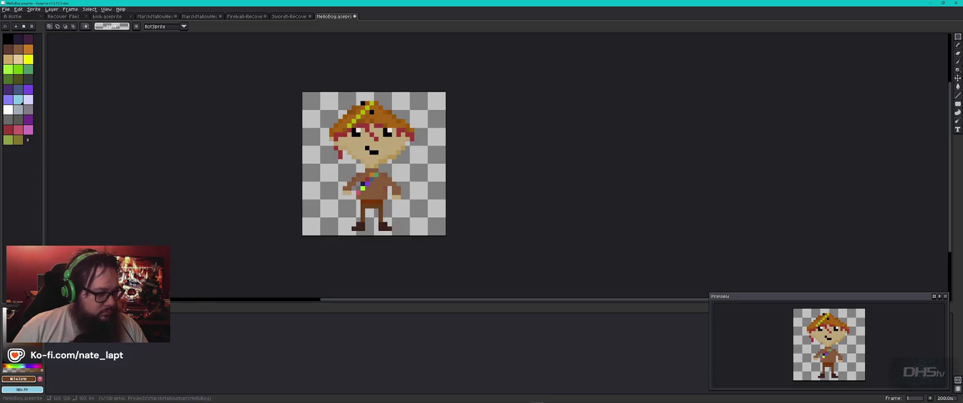
# Check Layer 1's properties, leaving its blend mode set to Normal
pyautogui.rightClick(103, 356)
pyautogui.click(106, 303)
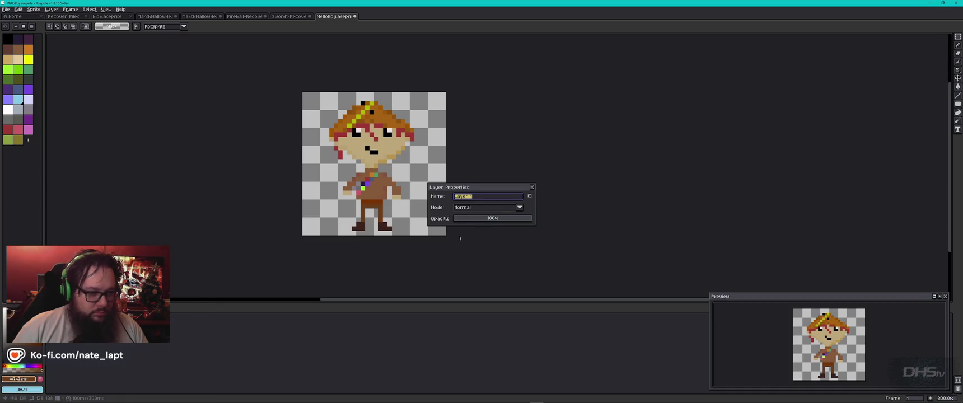
pyautogui.click(471, 209)
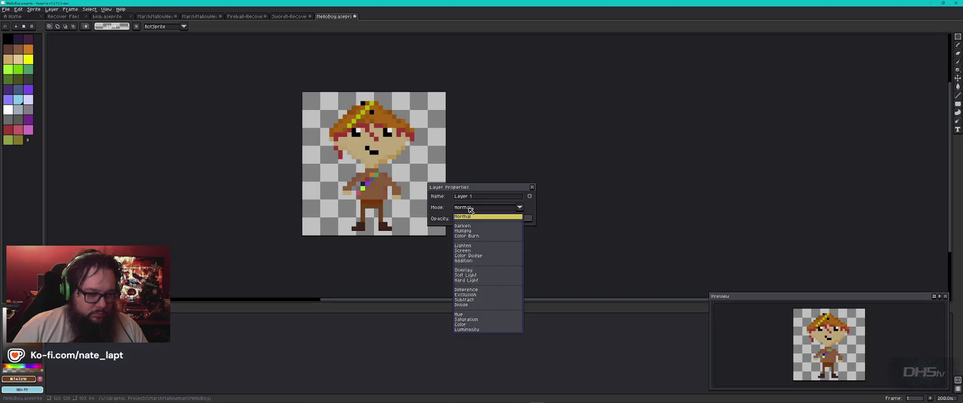
pyautogui.click(470, 209)
pyautogui.click(532, 187)
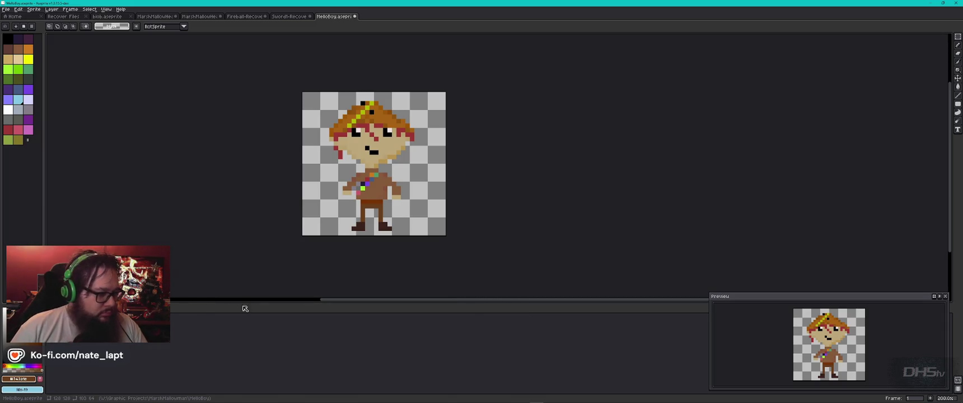
# Change frame 1's duration in Frame Properties and play the animation to check timing
pyautogui.click(72, 10)
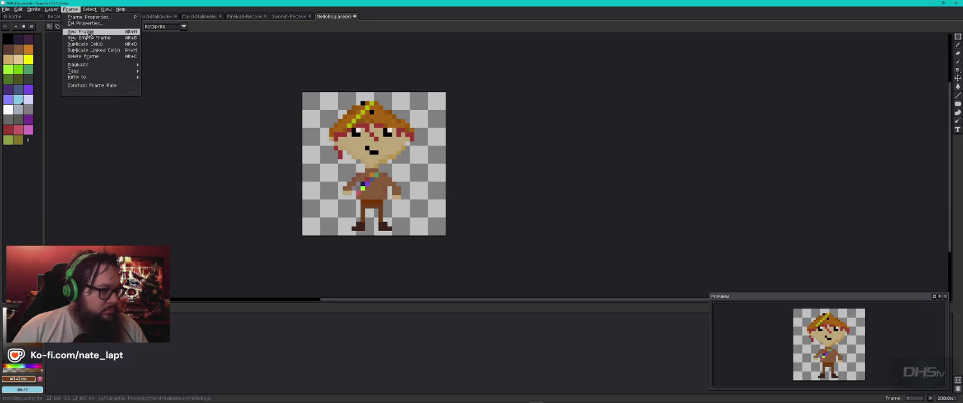
pyautogui.moveTo(112, 68)
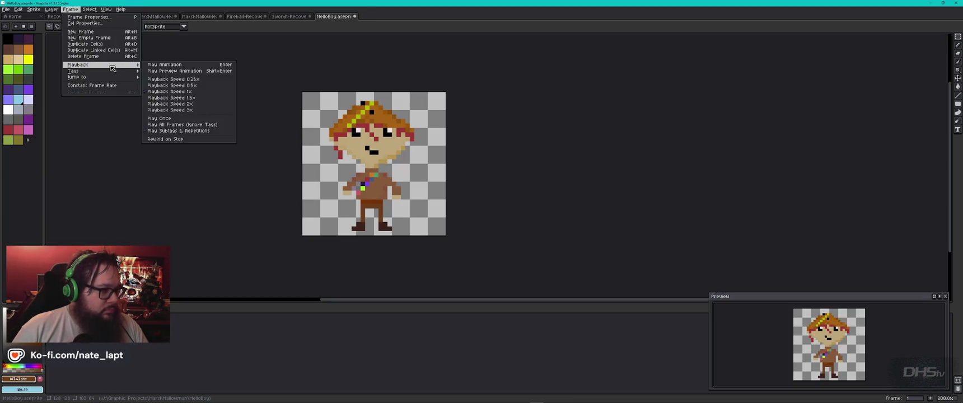
pyautogui.click(110, 18)
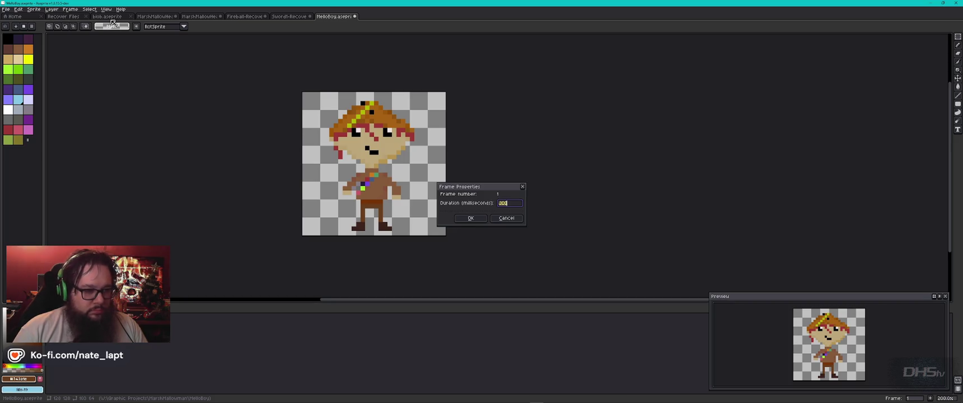
pyautogui.press('Return')
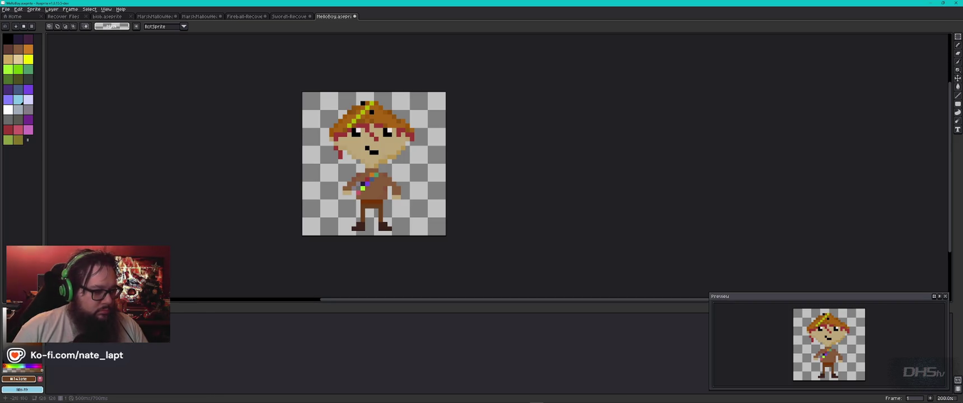
pyautogui.press('Return')
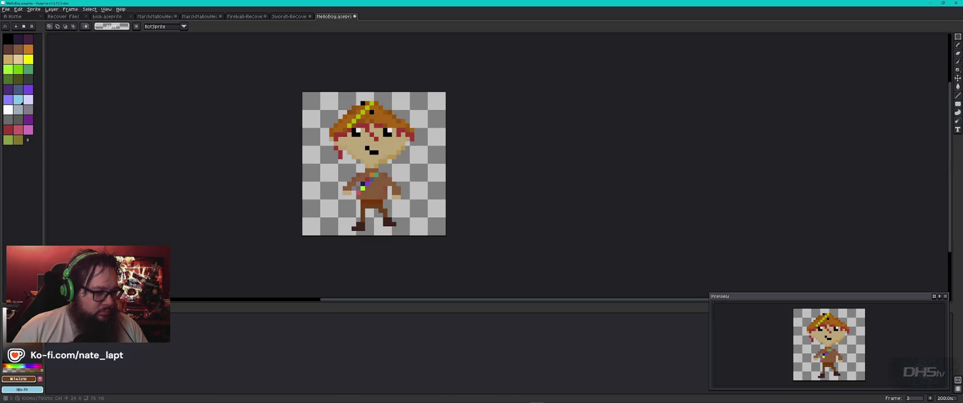
# Undo an accidental frame duplication, preview the animation, then add a new frame after the current one
pyautogui.rightClick(112, 325)
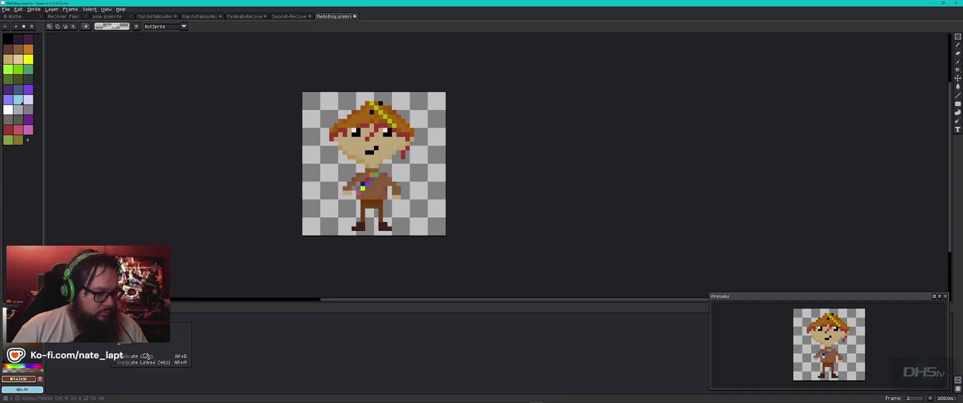
pyautogui.hotkey('alt', 'n')
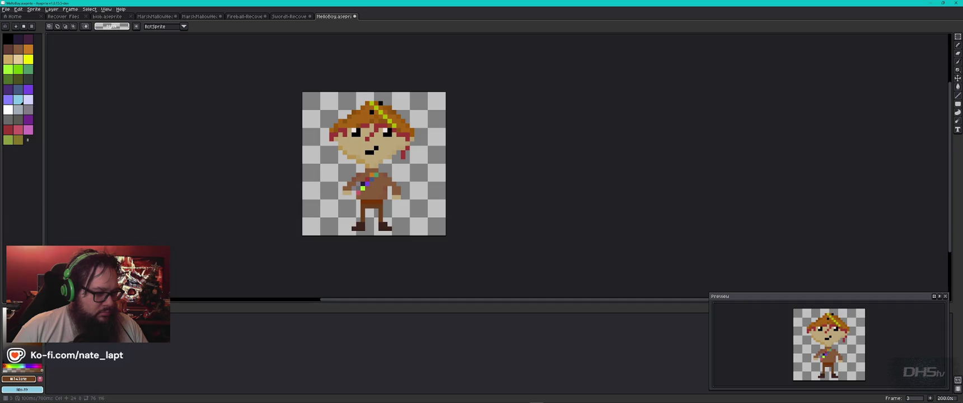
pyautogui.hotkey('ctrl', 'z')
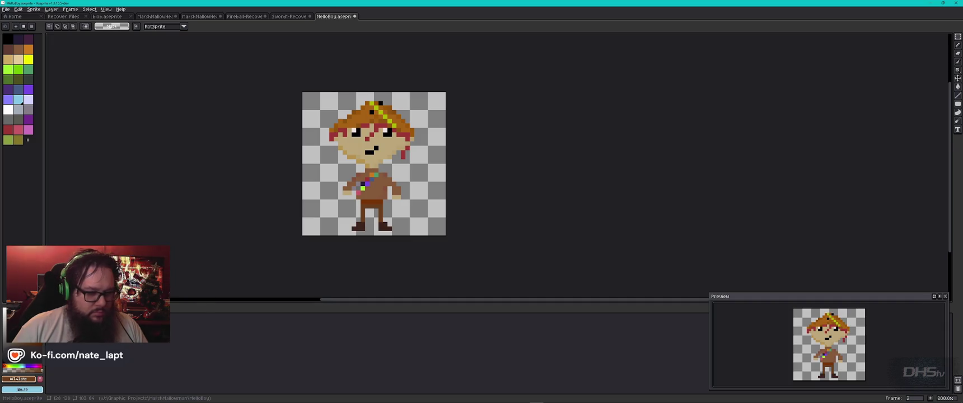
pyautogui.press('Right')
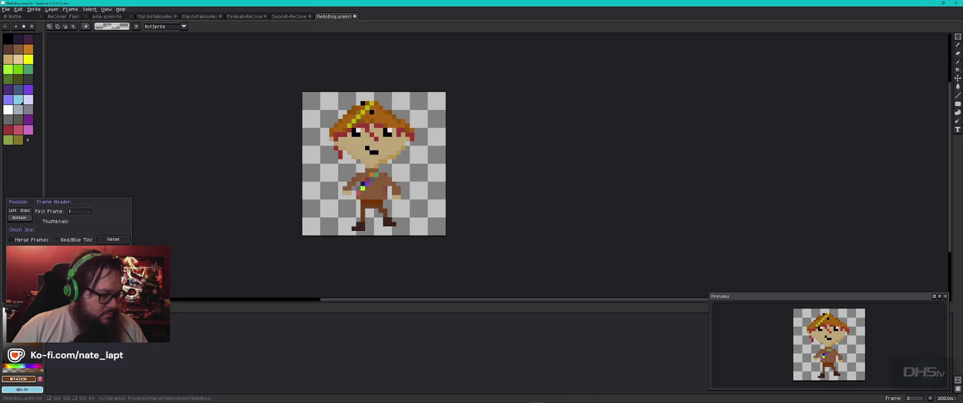
pyautogui.press('Return')
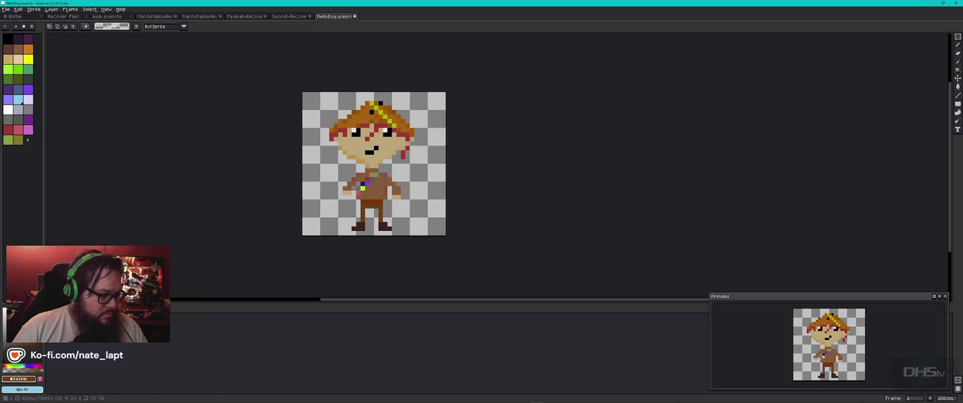
pyautogui.rightClick(115, 317)
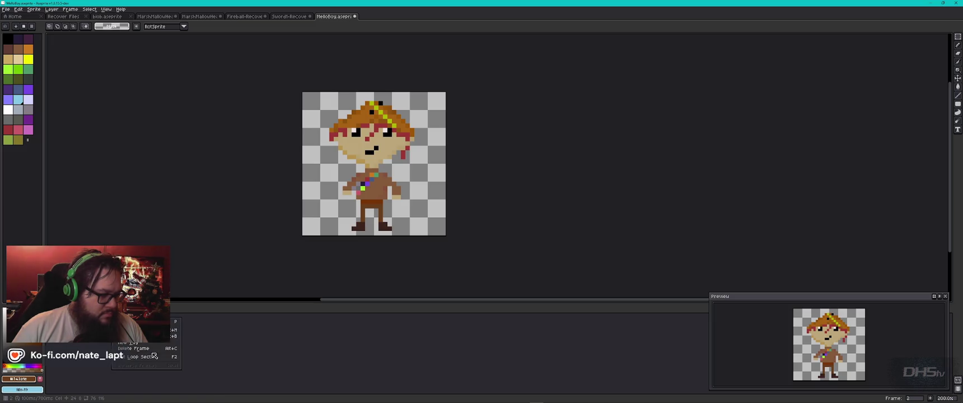
pyautogui.click(140, 330)
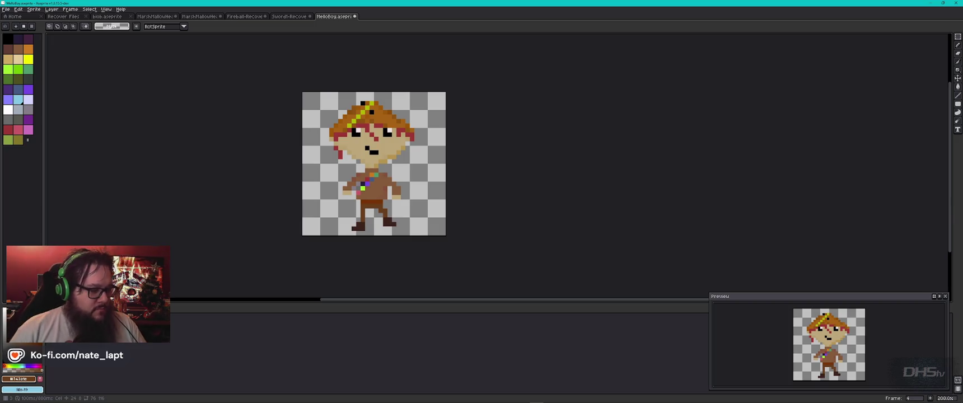
# Create Layer 2 with Shift+N and duplicate the cel as a linked copy
pyautogui.rightClick(85, 315)
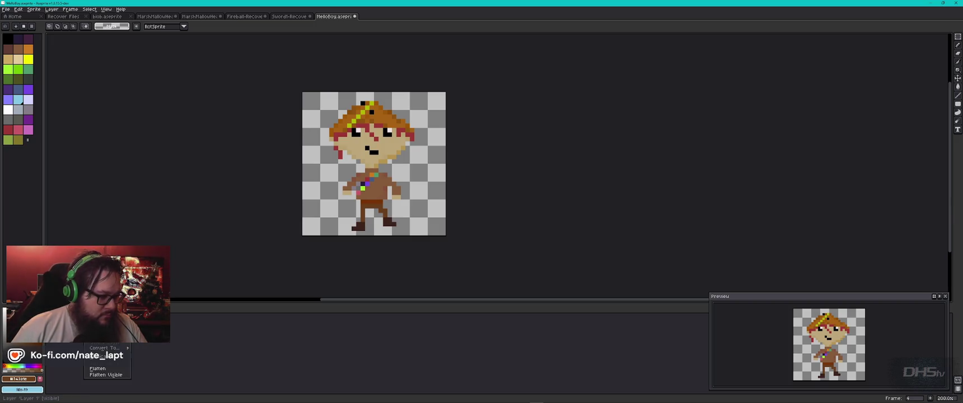
pyautogui.hotkey('shift', 'n')
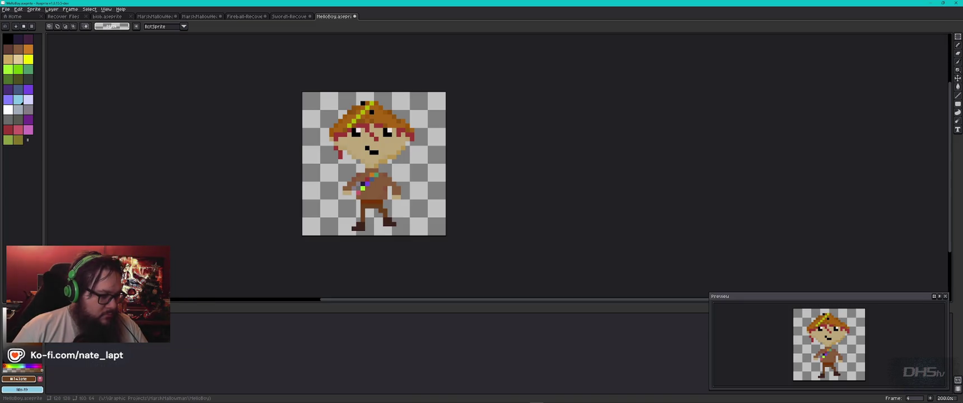
pyautogui.rightClick(127, 331)
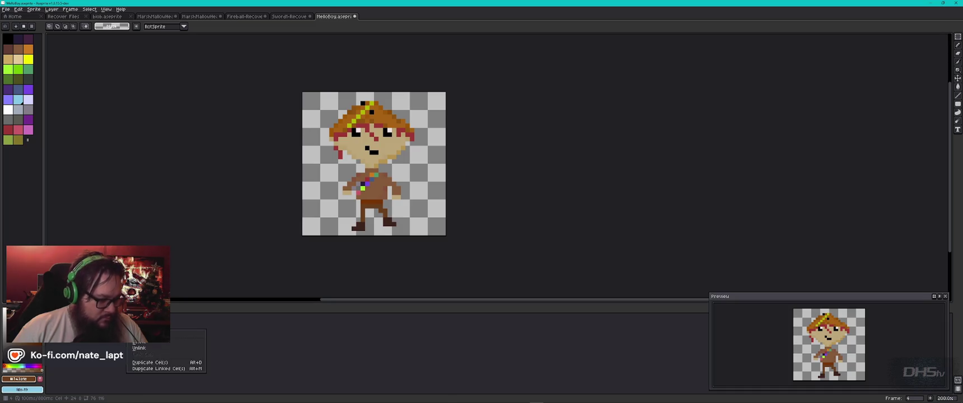
pyautogui.click(166, 369)
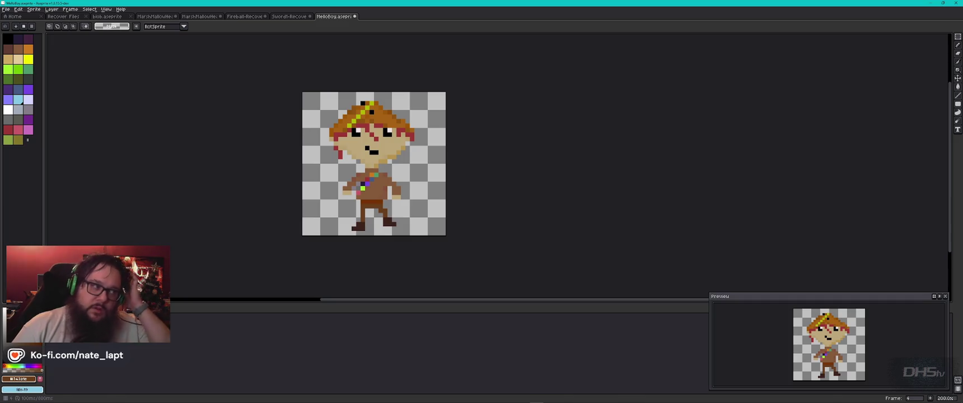
pyautogui.click(23, 9)
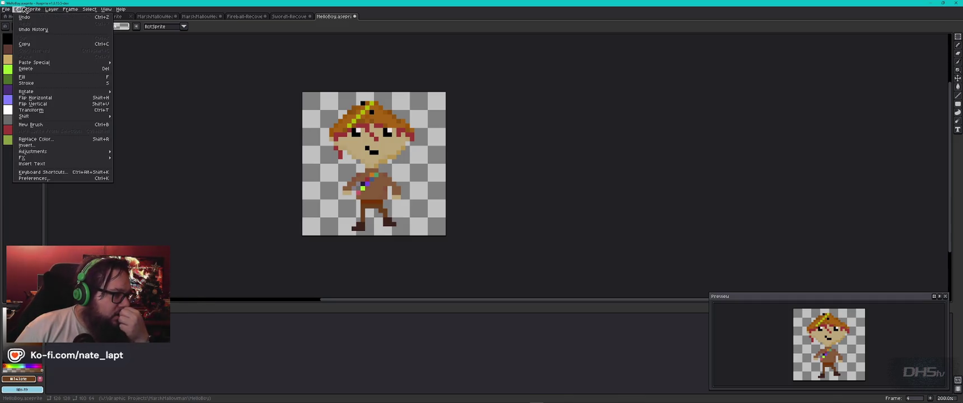
pyautogui.moveTo(48, 118)
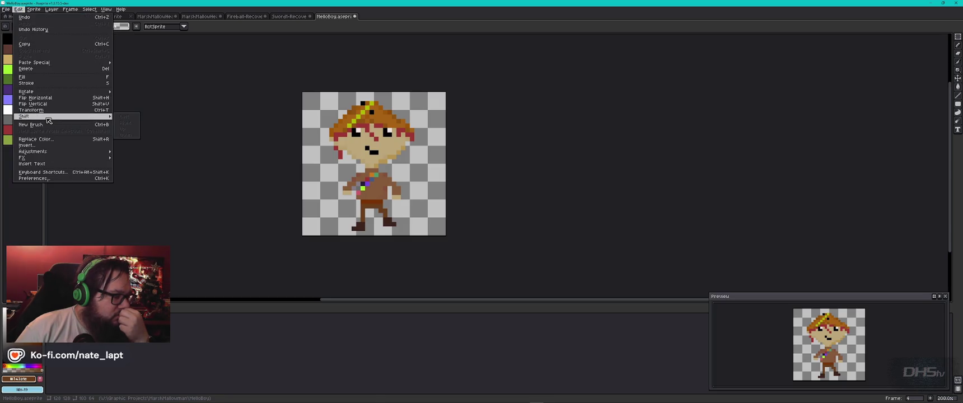
pyautogui.click(52, 10)
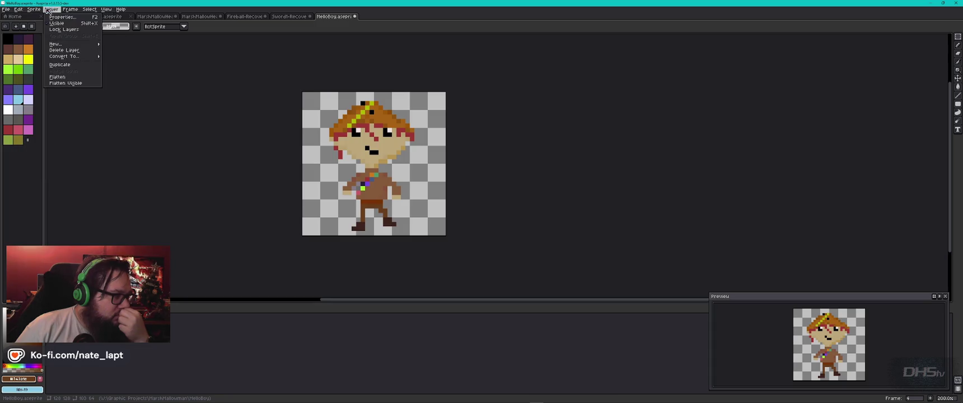
pyautogui.moveTo(73, 58)
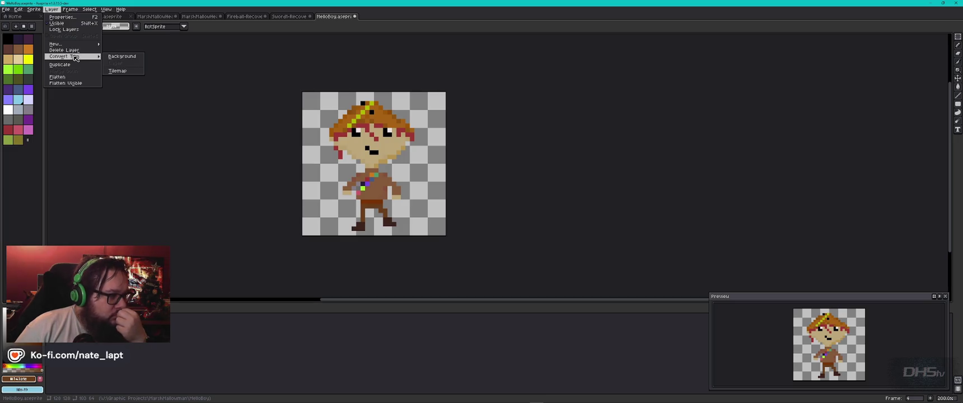
pyautogui.moveTo(73, 45)
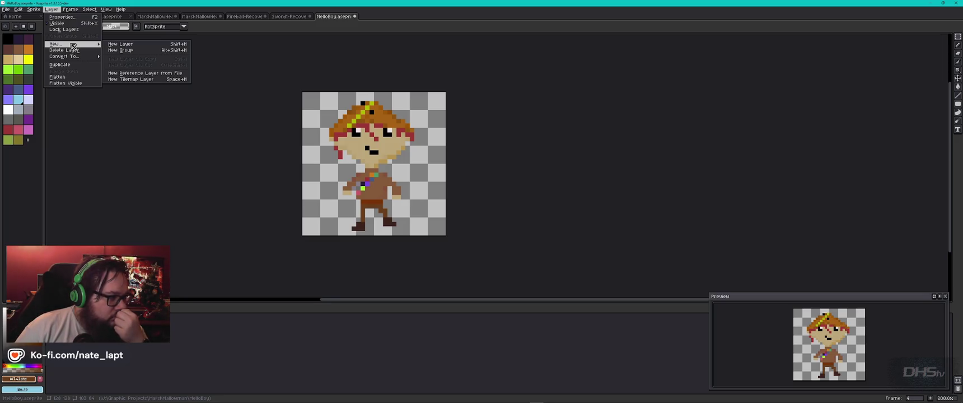
pyautogui.moveTo(71, 13)
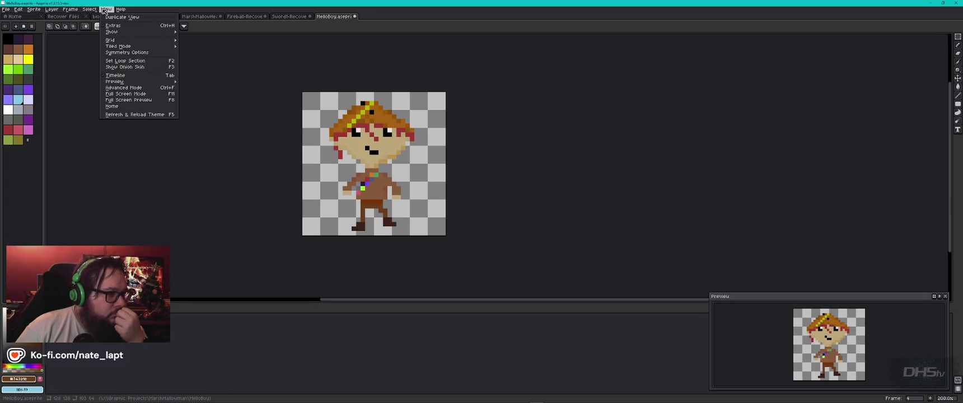
pyautogui.click(104, 11)
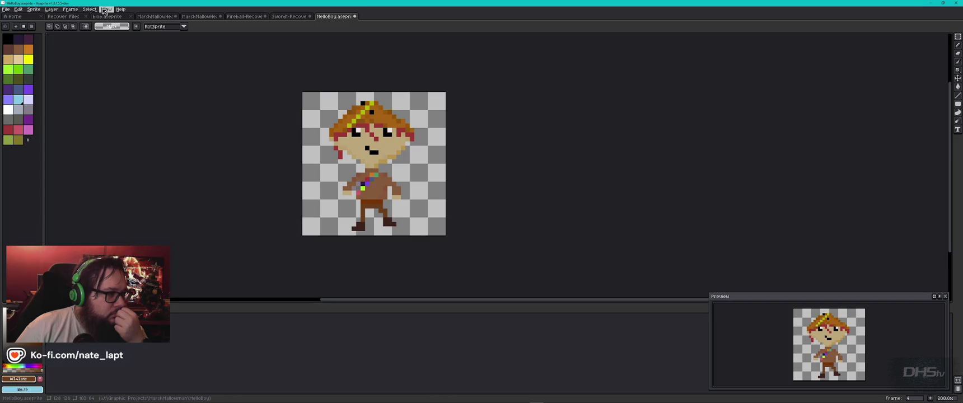
pyautogui.click(183, 27)
pyautogui.click(185, 28)
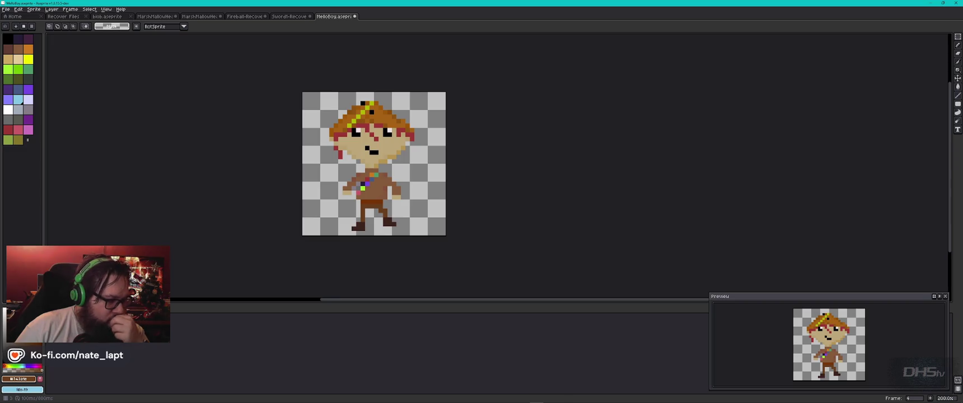
pyautogui.press('Left')
pyautogui.press('Left')
pyautogui.press('Left')
pyautogui.press('Right')
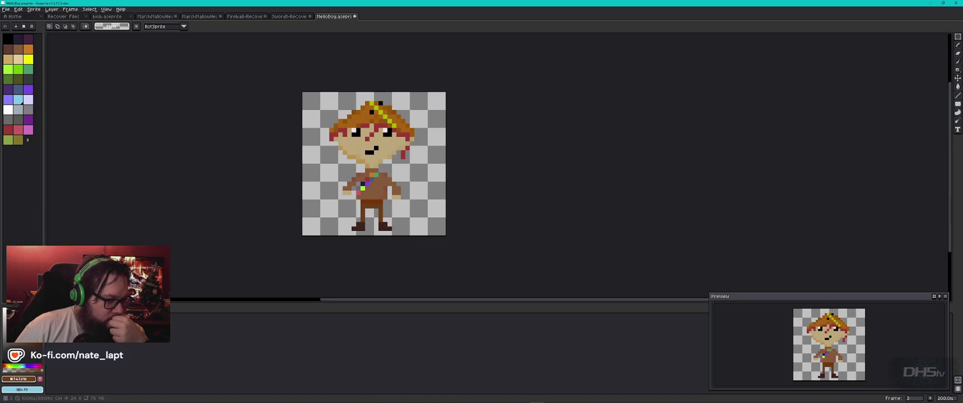
pyautogui.press('Right')
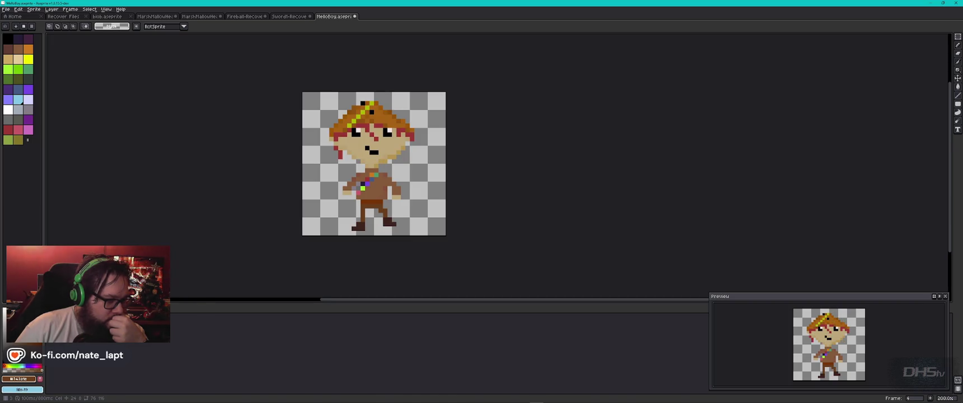
pyautogui.press('Left')
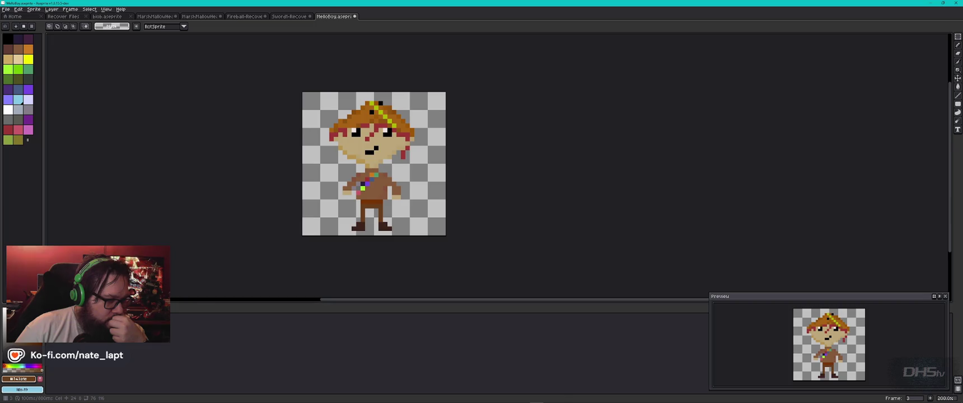
pyautogui.press('Left')
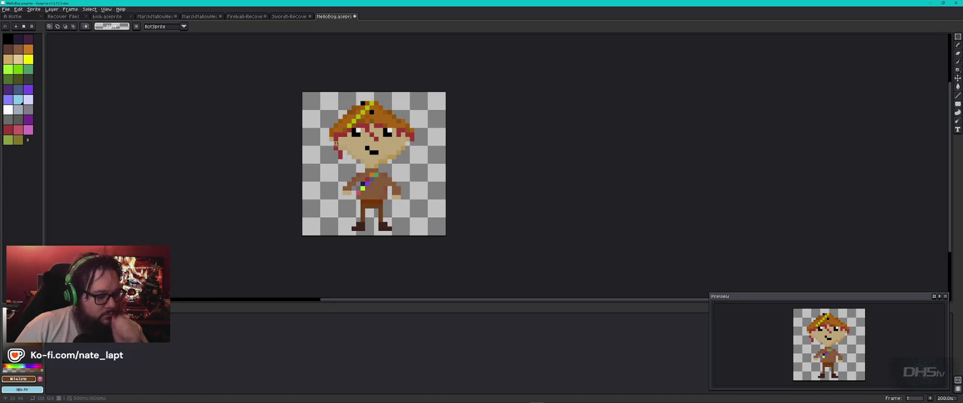
pyautogui.hotkey('ctrl', 'a')
pyautogui.moveTo(337, 146); pyautogui.dragTo(443, 146)
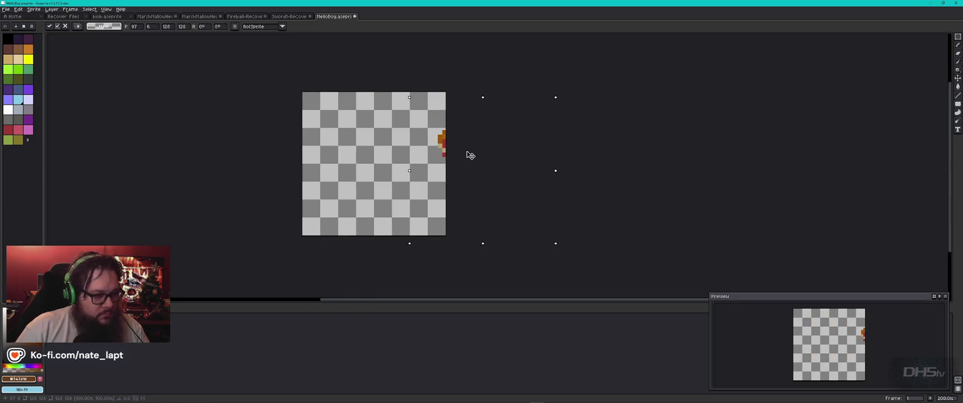
pyautogui.hotkey('ctrl', 'z')
pyautogui.moveTo(364, 168); pyautogui.dragTo(331, 168)
pyautogui.press(',')
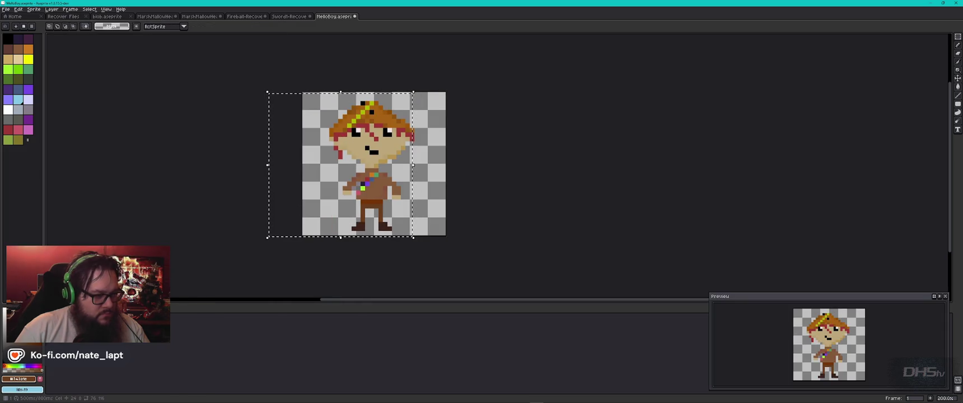
pyautogui.hotkey('ctrl', 'z')
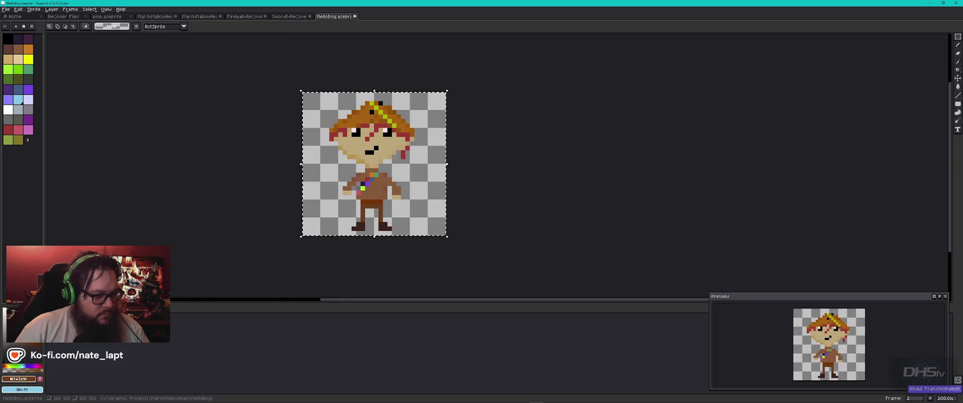
pyautogui.press('.')
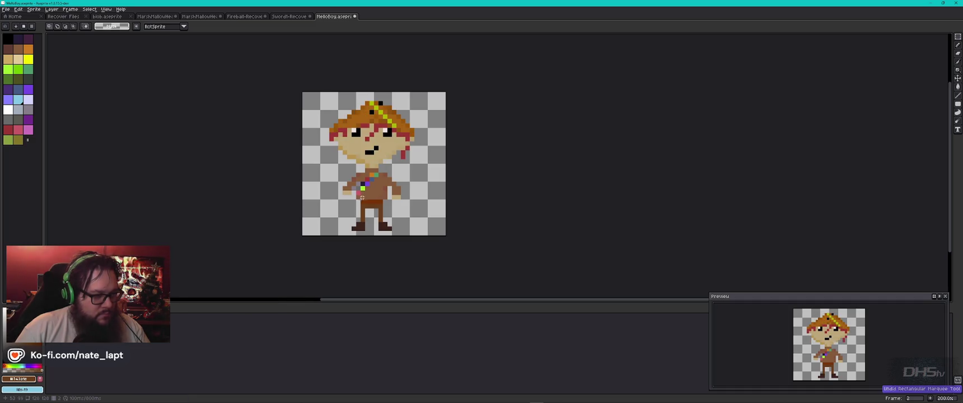
pyautogui.hotkey('ctrl', 'a')
pyautogui.moveTo(367, 205); pyautogui.dragTo(410, 189)
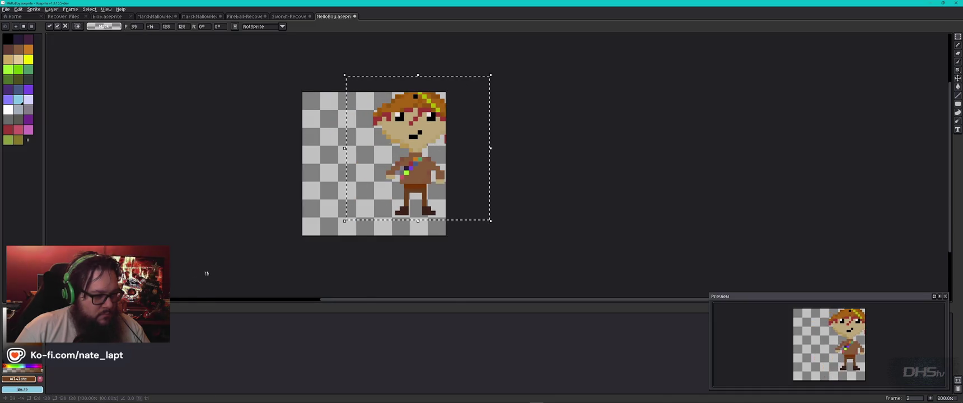
pyautogui.press('.')
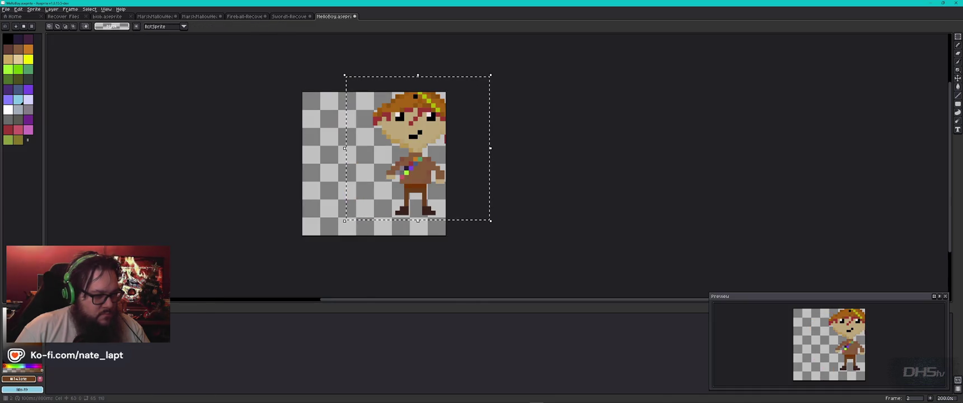
pyautogui.press('.')
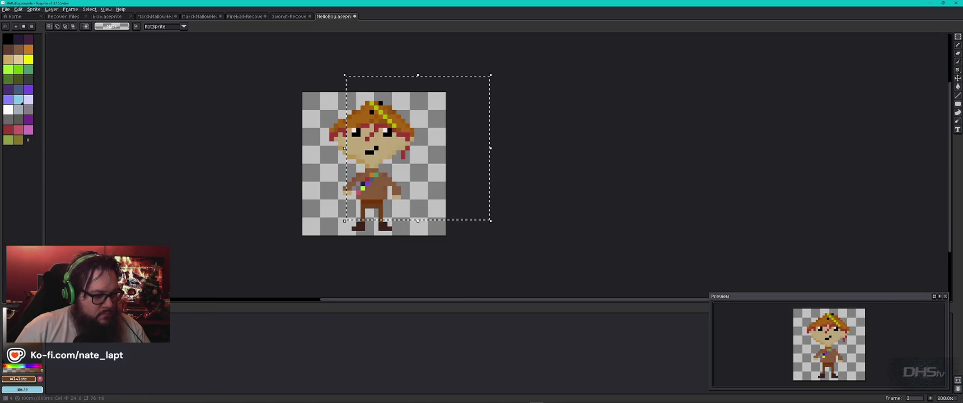
pyautogui.hotkey('ctrl', 'z')
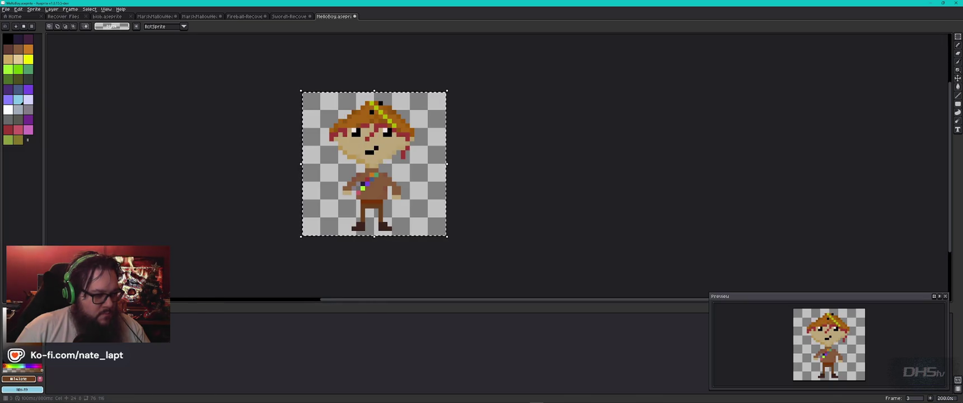
pyautogui.press('.')
pyautogui.press('.')
pyautogui.hotkey('ctrl', 'd')
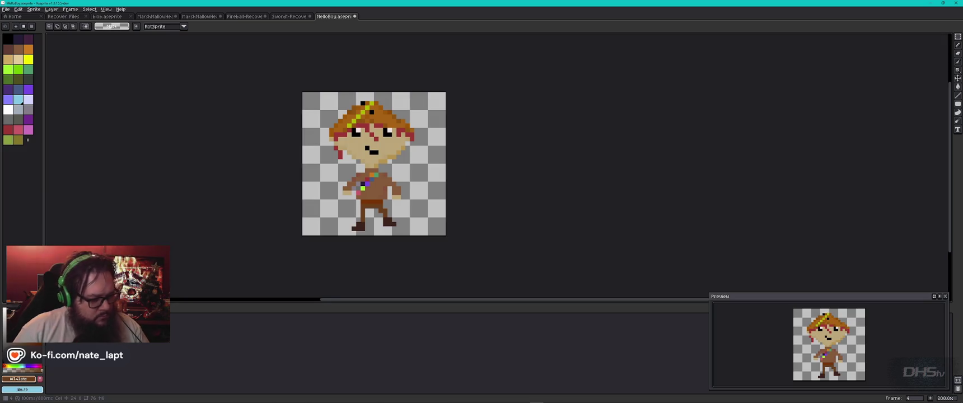
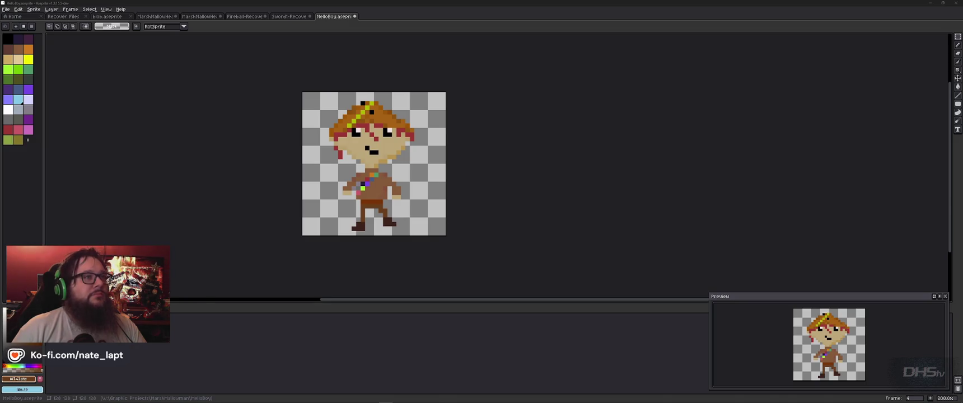
# Review the boy sprite's animation from the first frame onward
pyautogui.click(173, 317)
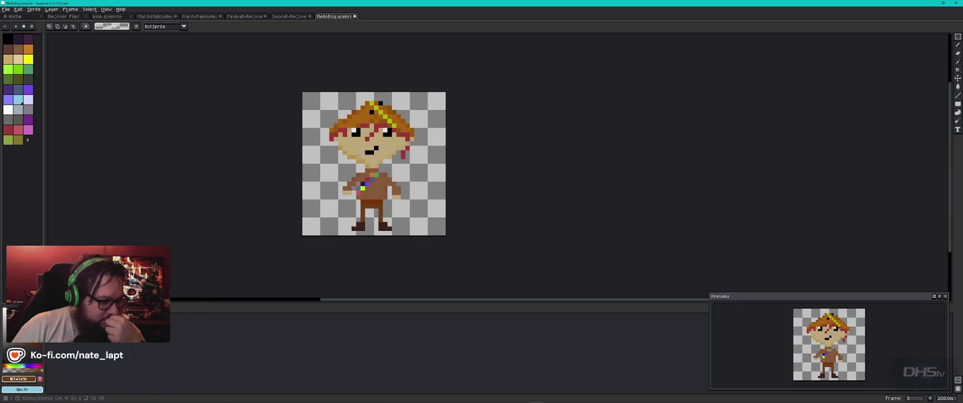
pyautogui.press('Home')
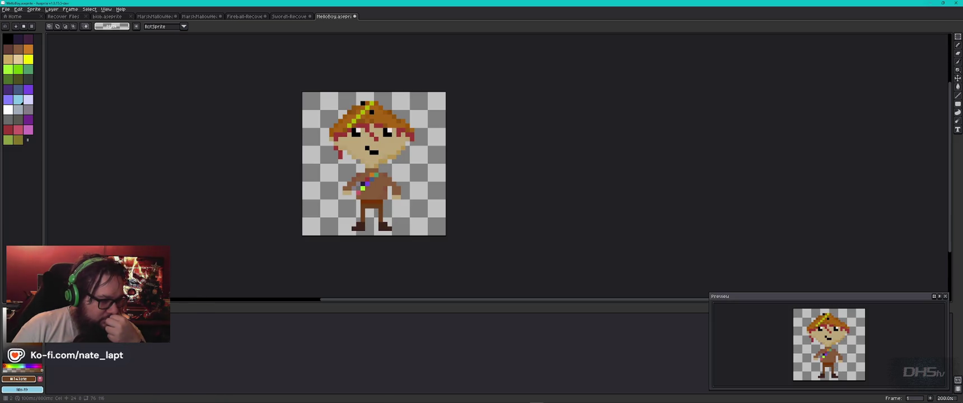
pyautogui.press('Right')
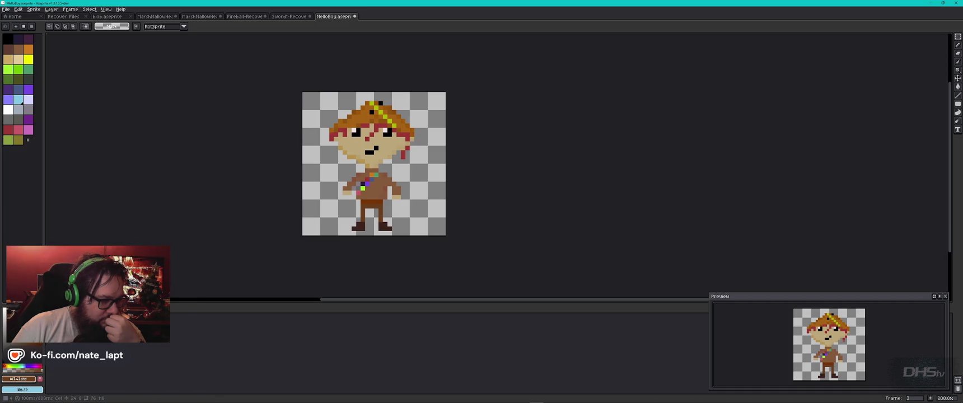
pyautogui.press('Right')
# Add a new frame to the animation with Frame > New Frame
pyautogui.click(105, 330)
pyautogui.rightClick(106, 331)
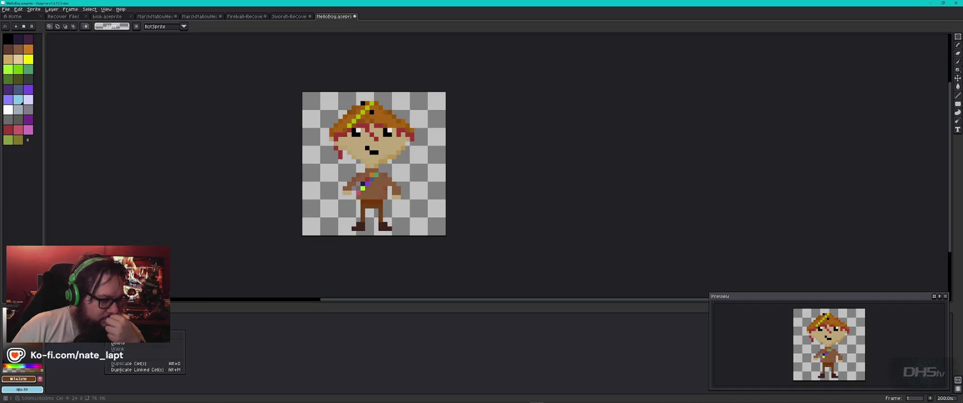
pyautogui.press('Escape')
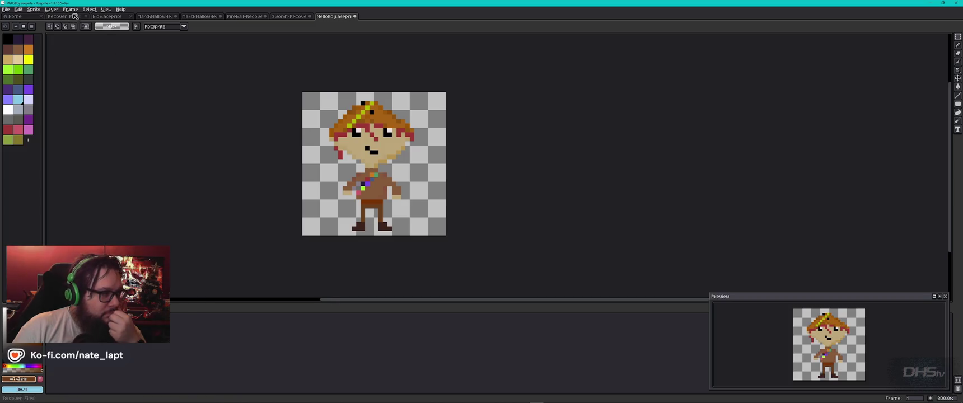
pyautogui.click(69, 10)
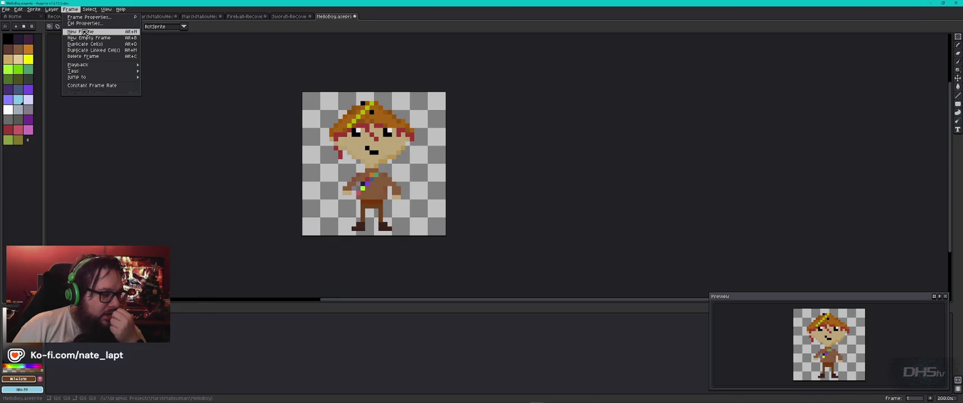
pyautogui.click(84, 32)
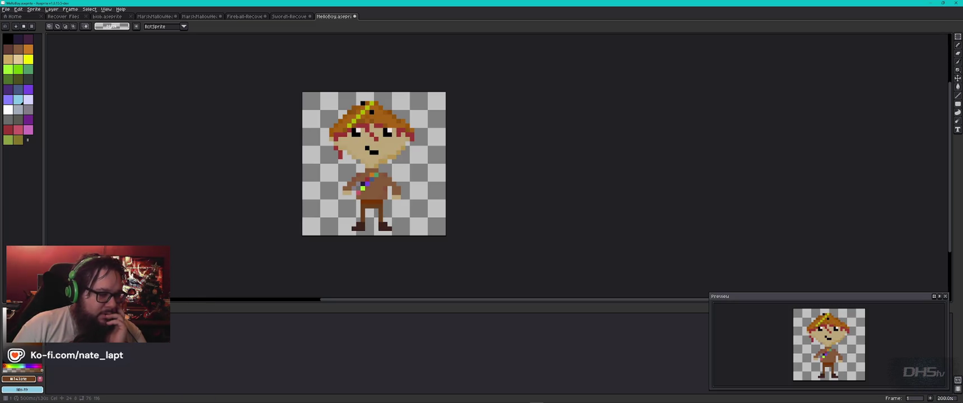
# Switch to the YouTube tab in Chrome and search 'aseprite how to move frames'
pyautogui.hotkey('alt', 'Tab')
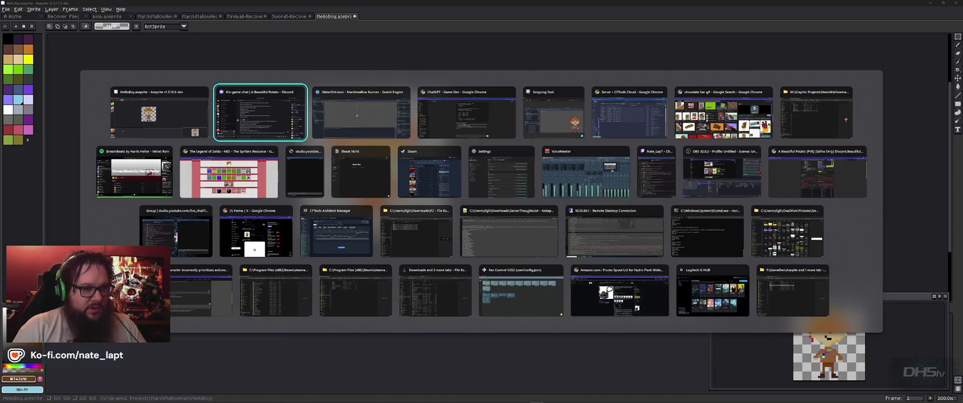
pyautogui.hotkey('alt', 'Tab')
pyautogui.hotkey('alt', 'Tab')
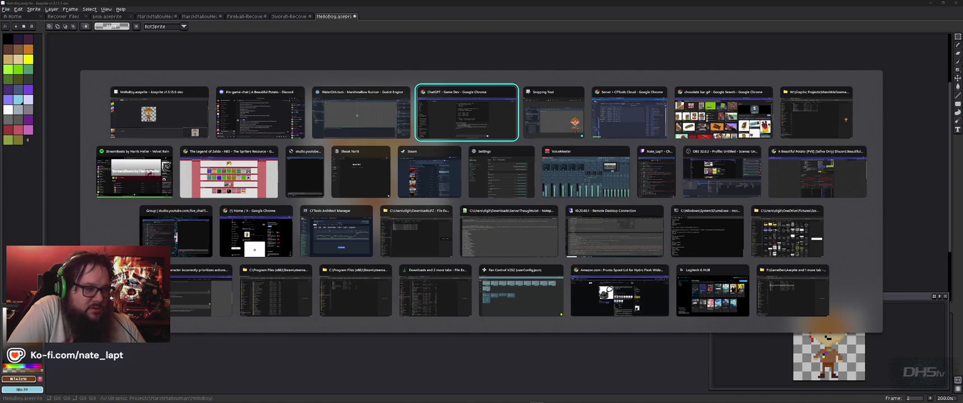
pyautogui.press('Down')
pyautogui.press('Left')
pyautogui.press('Left')
pyautogui.press('Left')
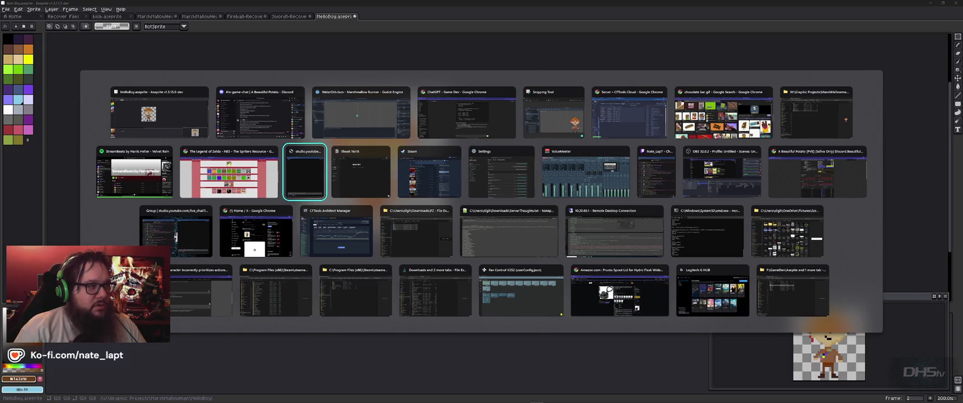
pyautogui.press('Left')
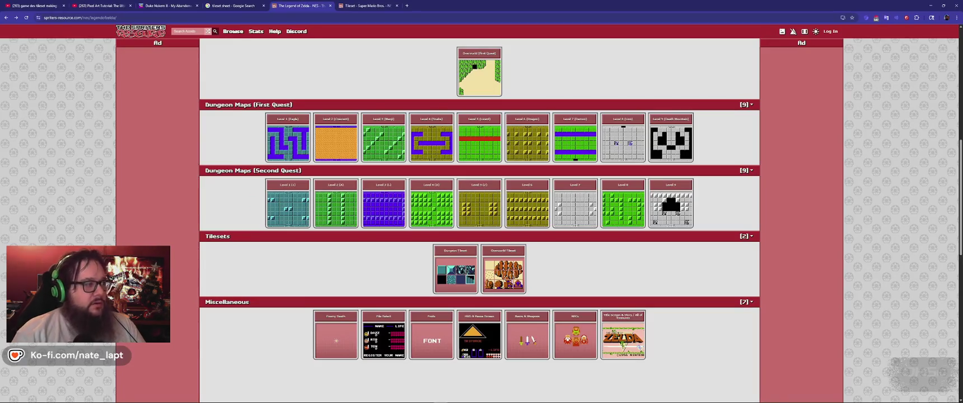
pyautogui.click(95, 5)
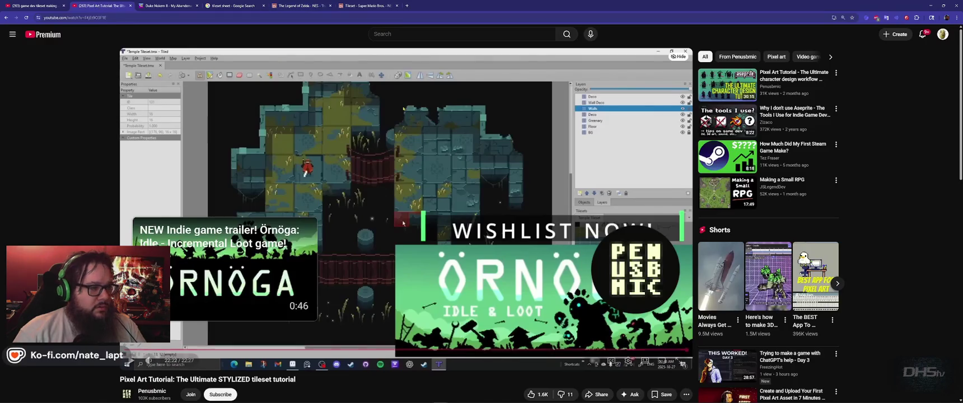
pyautogui.click(421, 31)
pyautogui.write('aseprite ho')
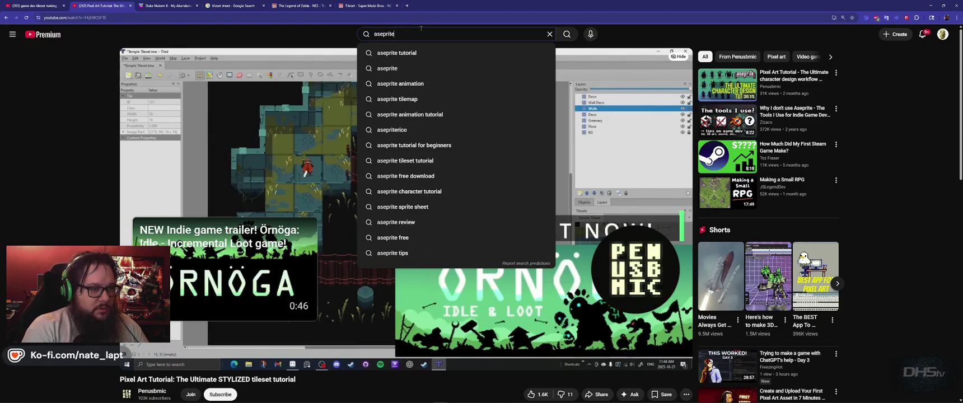
pyautogui.write('w to move fr')
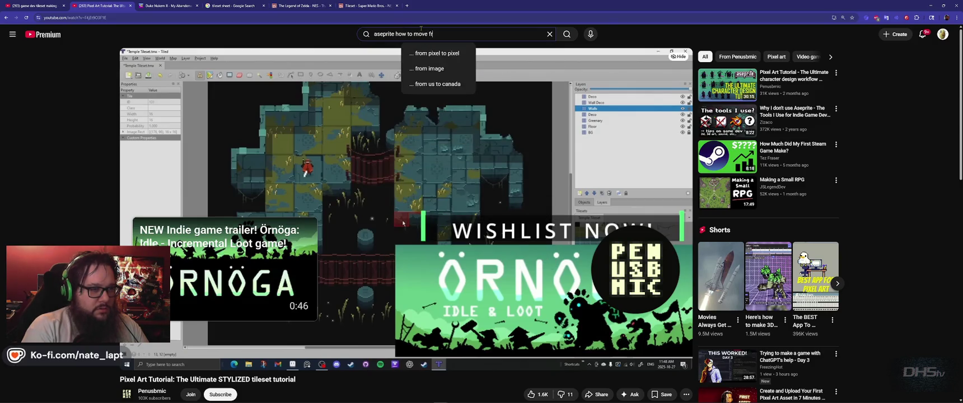
pyautogui.write('ames')
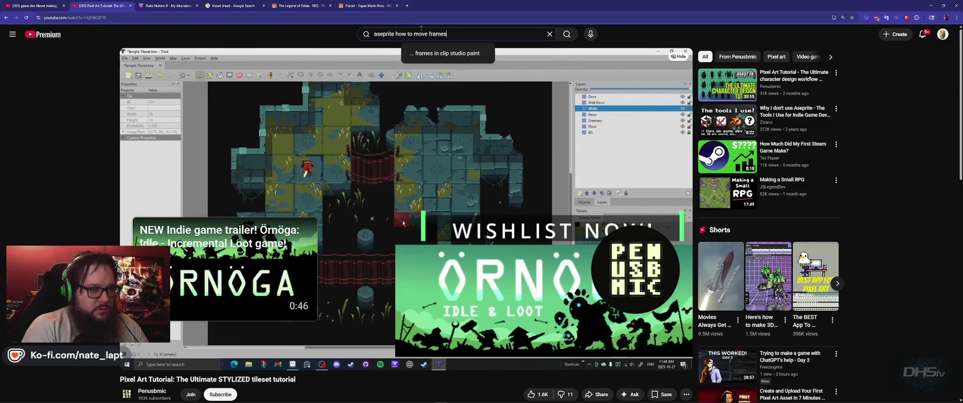
pyautogui.press('Return')
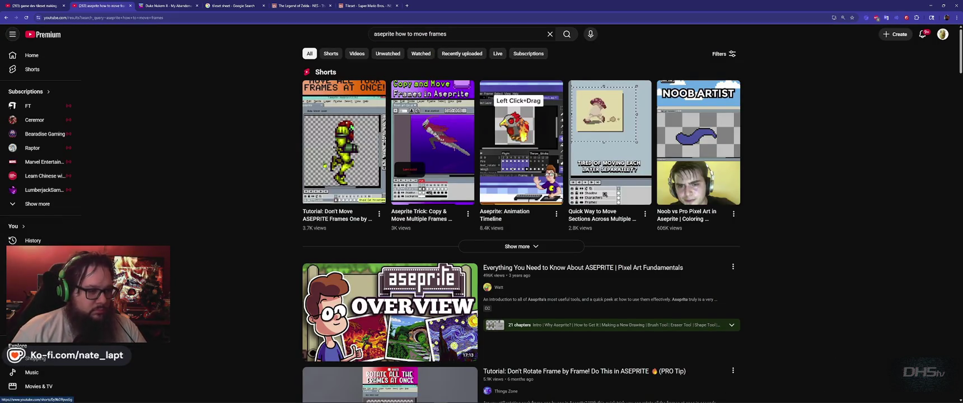
# Watch the 'Don't Move ASEPRITE Frames' and 'Copy and Move Frames' Shorts, returning to results
pyautogui.click(329, 179)
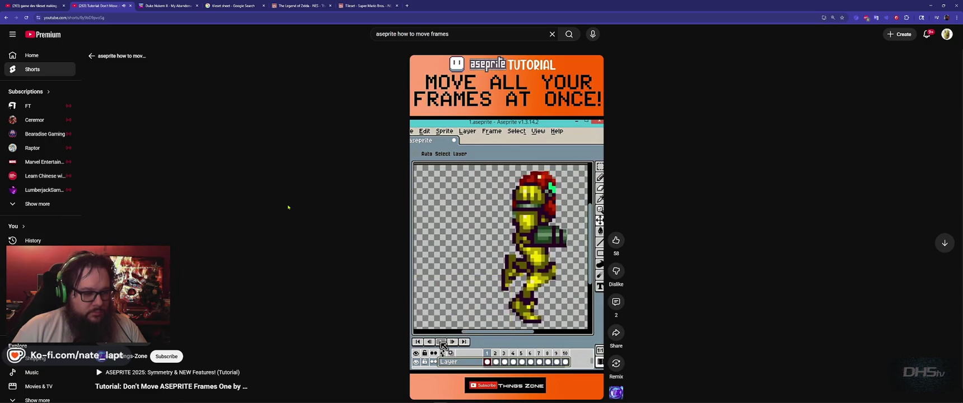
pyautogui.hotkey('alt', 'Left')
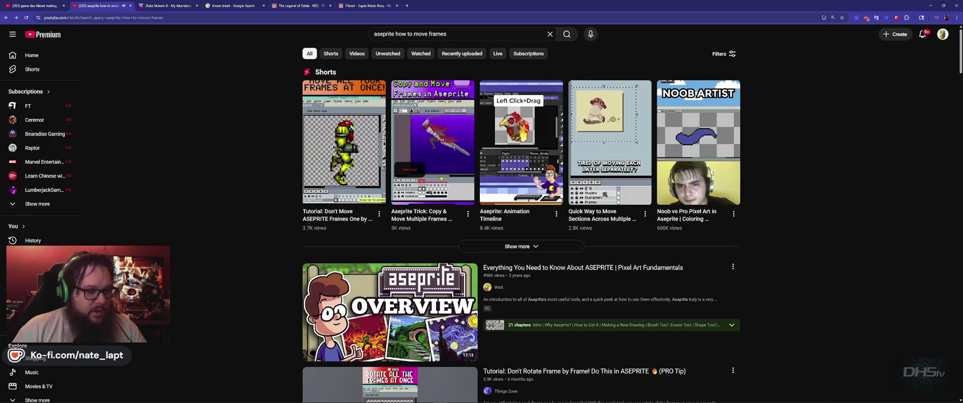
pyautogui.click(442, 149)
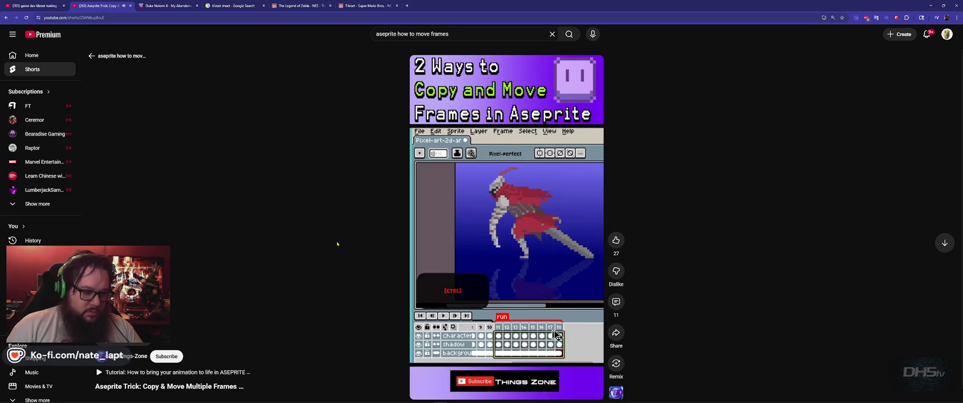
pyautogui.hotkey('alt', 'Left')
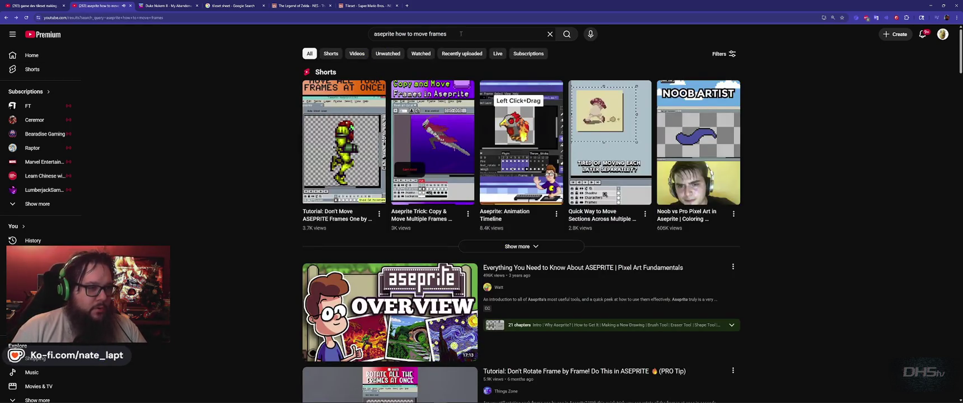
pyautogui.click(462, 33)
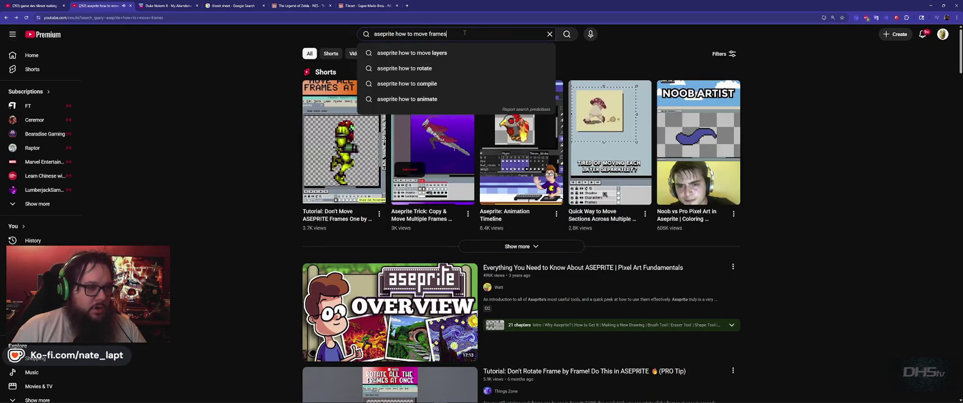
# Change the YouTube search to 'aseprite frame order' and run it
pyautogui.write(' order')
pyautogui.press('Return')
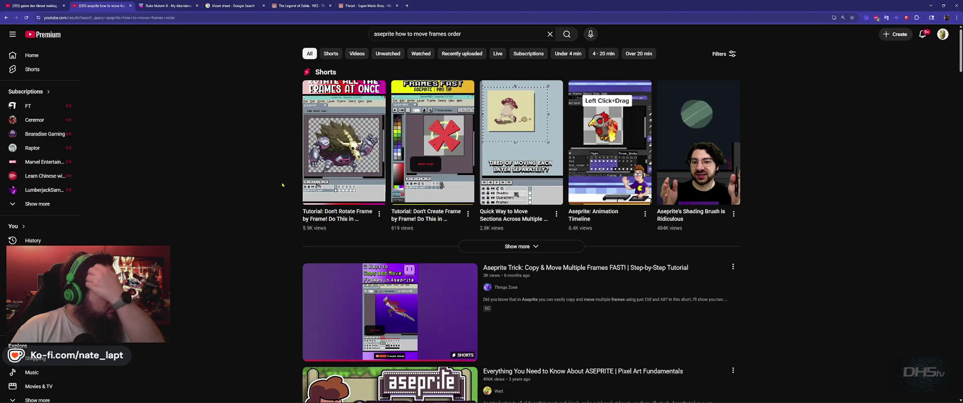
pyautogui.moveTo(305, 199)
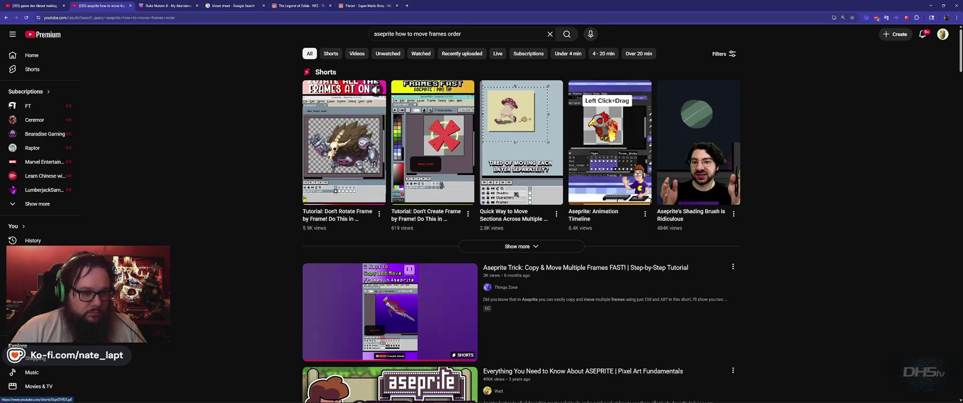
pyautogui.moveTo(520, 161)
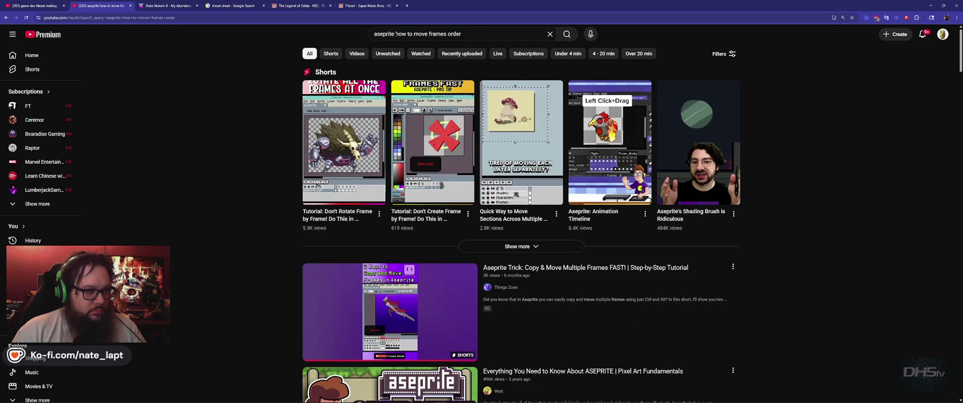
pyautogui.moveTo(396, 34); pyautogui.dragTo(426, 34)
pyautogui.press('BackSpace')
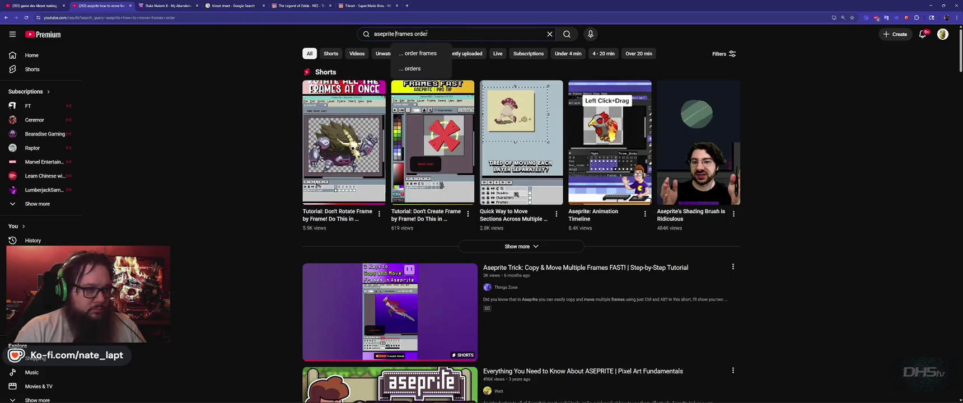
pyautogui.press('BackSpace')
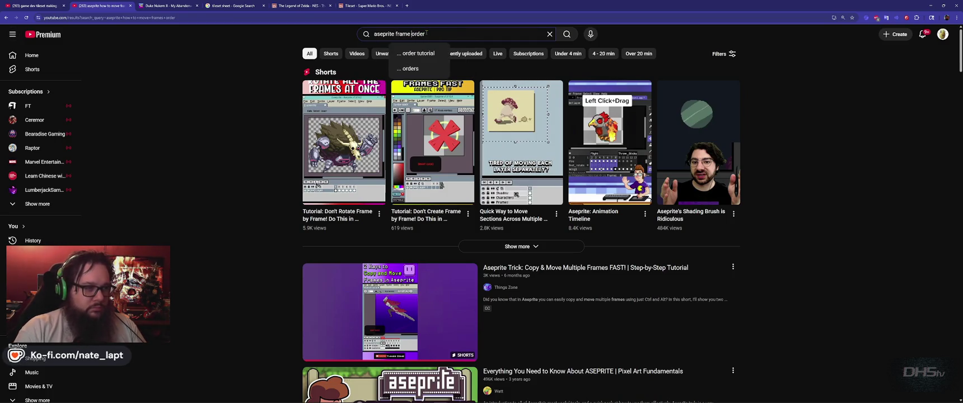
pyautogui.press('Return')
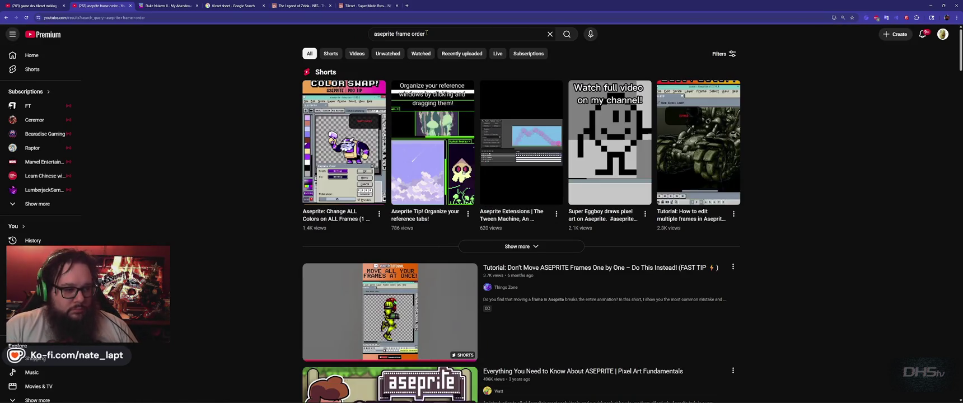
# Open the 'Don't Move ASEPRITE Frames' Short, go back, and scroll further down the results
pyautogui.moveTo(358, 179)
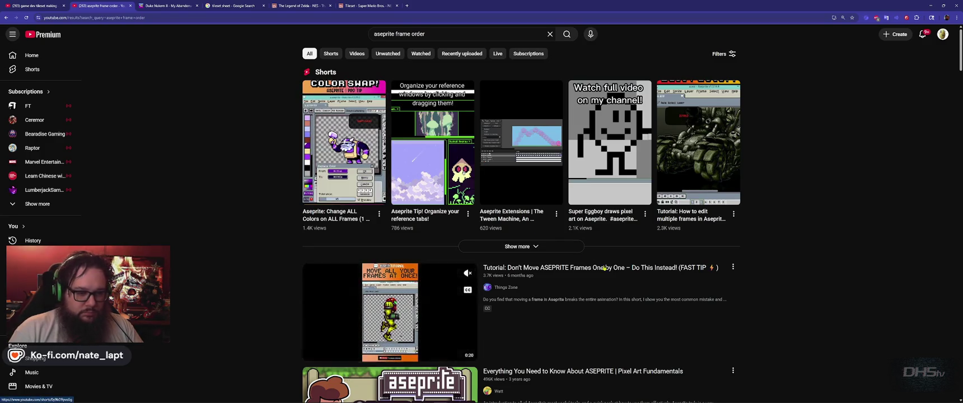
pyautogui.click(426, 314)
pyautogui.hotkey('alt', 'Left')
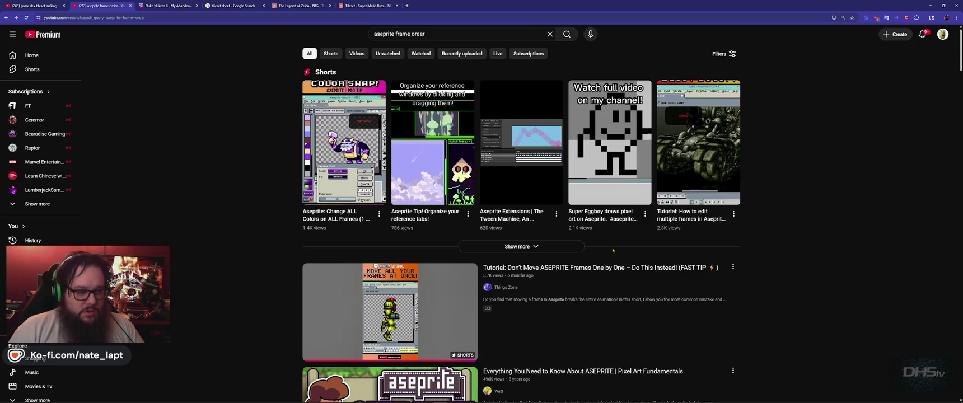
pyautogui.scroll(-3, 612, 250)
pyautogui.scroll(-2, 613, 251)
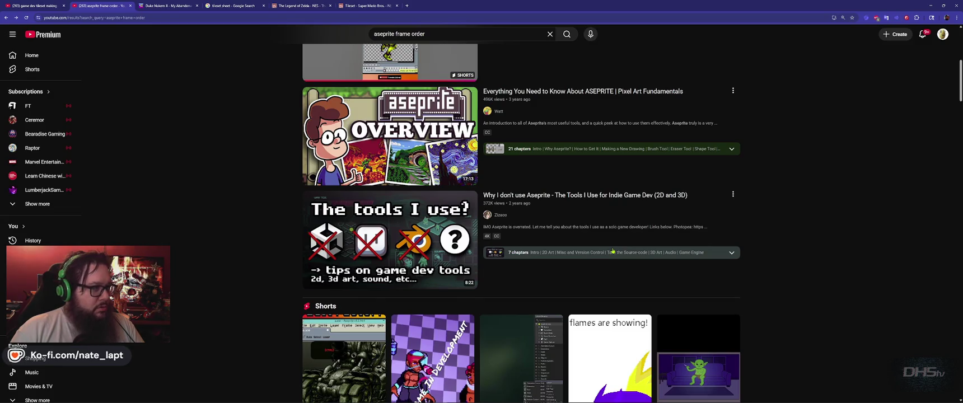
pyautogui.hotkey('alt', 'Tab')
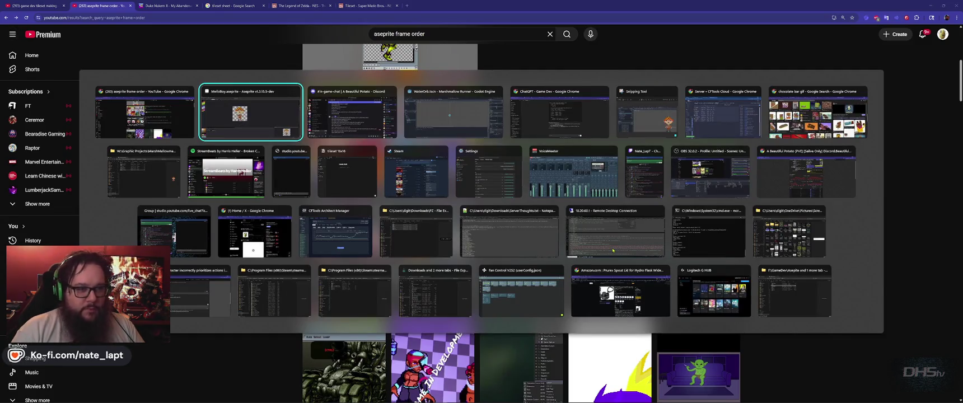
# Ask ChatGPT in a new chat 'how do I change frame order in aseprite?' and read the answer
pyautogui.press('Tab')
pyautogui.press('Tab')
pyautogui.press('Tab')
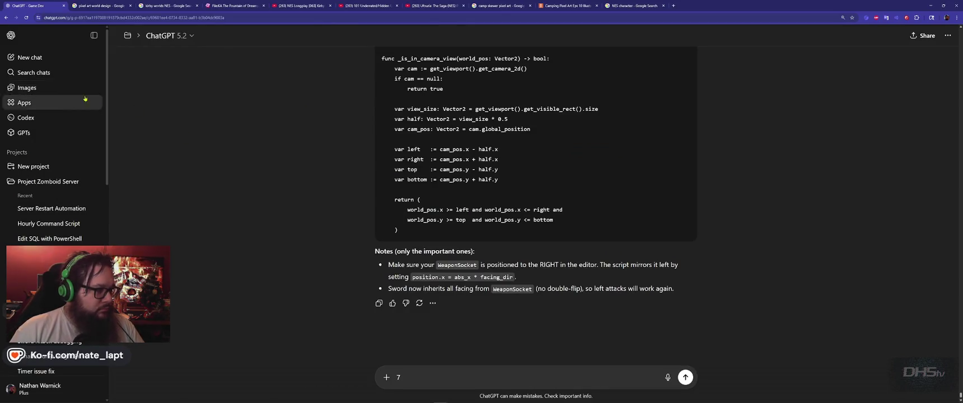
pyautogui.click(30, 57)
pyautogui.write('how')
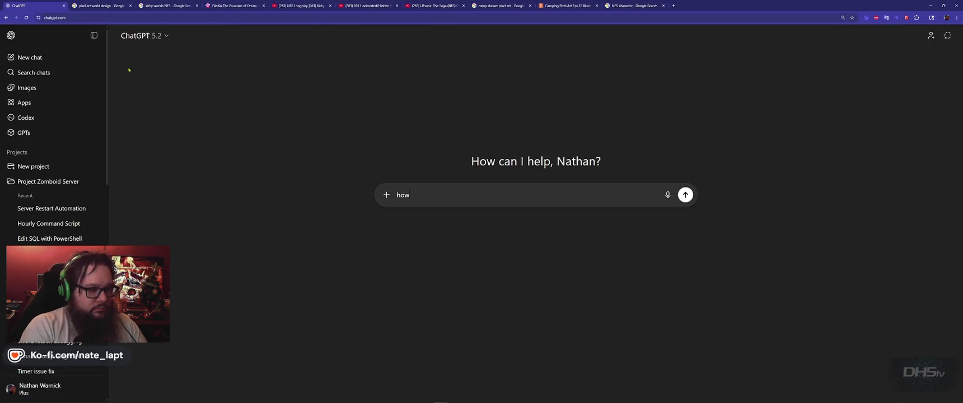
pyautogui.write(' do I change frame order in aseprite')
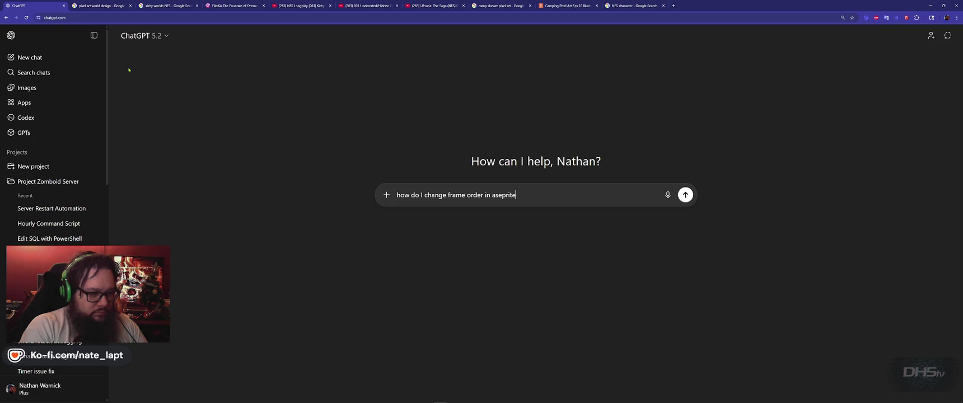
pyautogui.write('?')
pyautogui.press('Return')
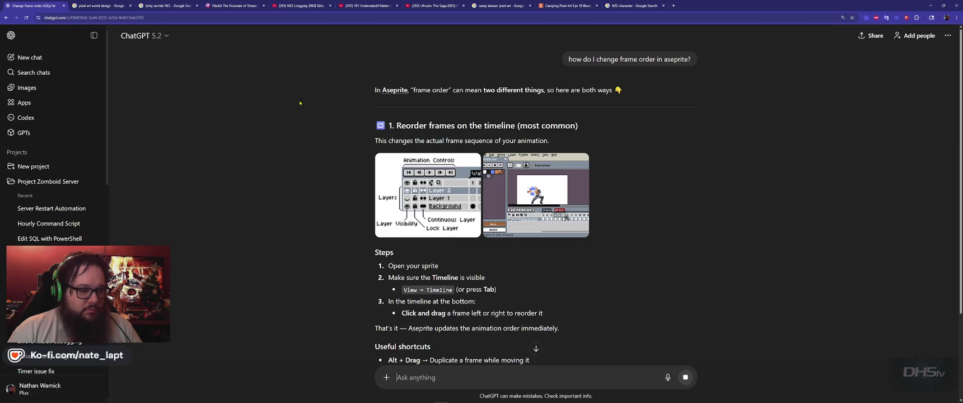
pyautogui.scroll(-2, 405, 251)
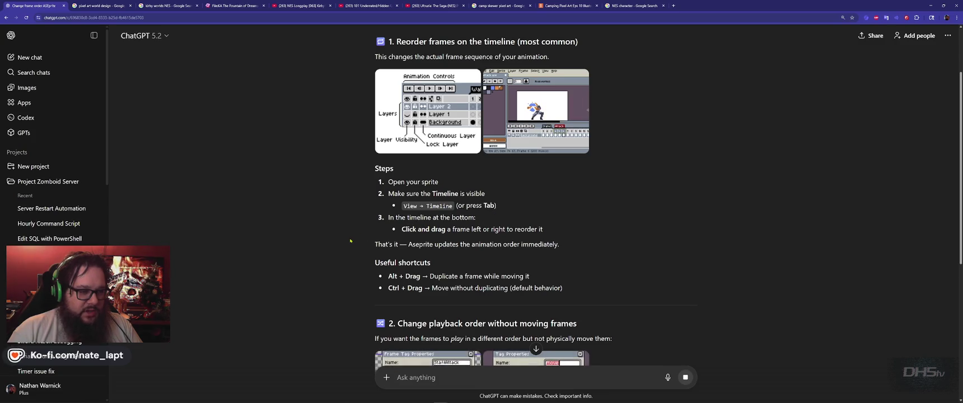
# Return to HelloBoy.aseprite in Aseprite and move on to a later animation frame
pyautogui.hotkey('alt', 'Tab')
pyautogui.hotkey('alt', 'Tab')
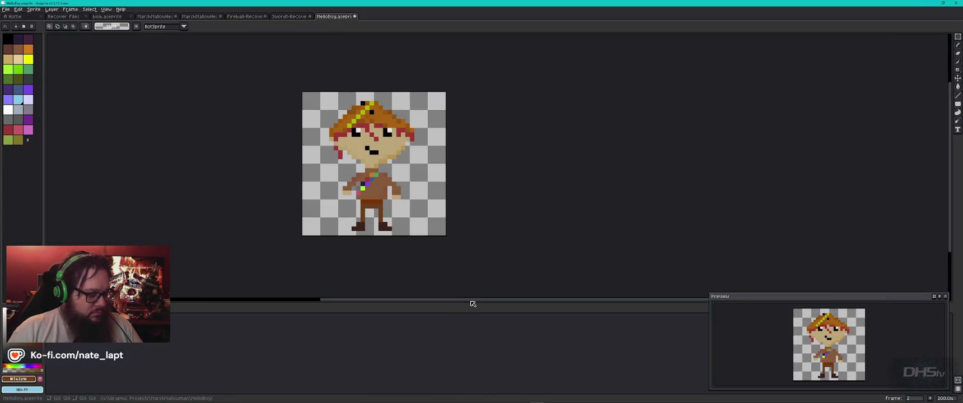
pyautogui.hotkey('alt', 'Tab')
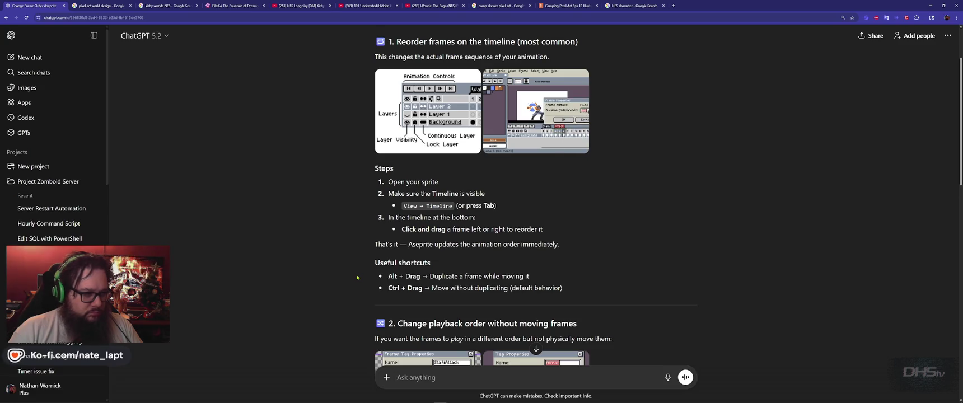
pyautogui.hotkey('alt', 'Tab')
pyautogui.hotkey('ctrl', 'c')
pyautogui.hotkey('ctrl', 'v')
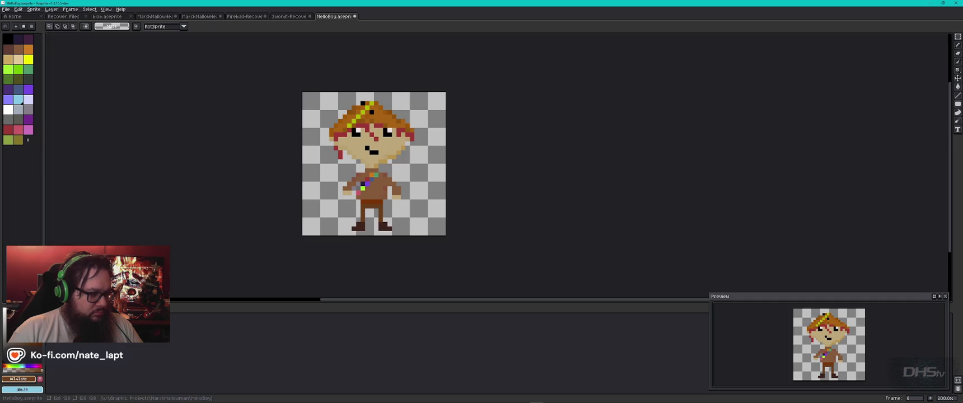
pyautogui.press('Home')
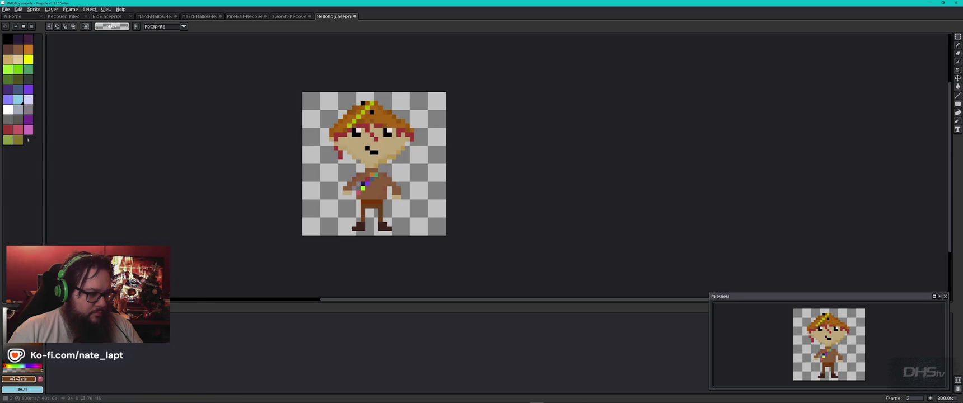
pyautogui.rightClick(113, 333)
pyautogui.click(125, 343)
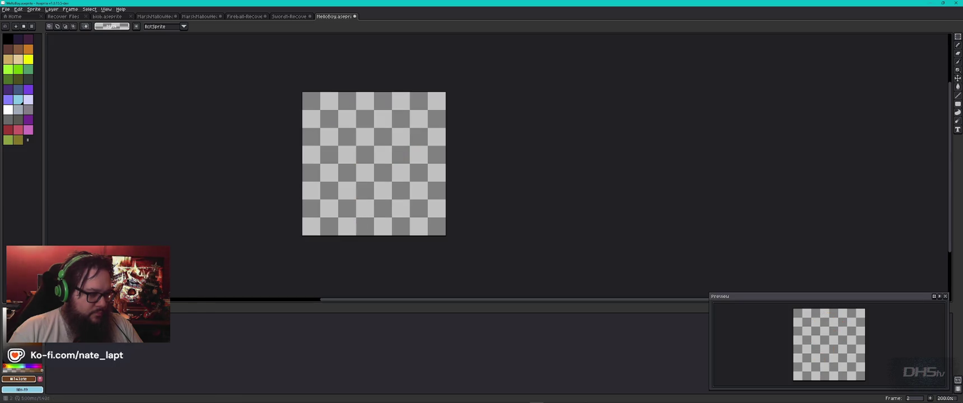
pyautogui.rightClick(112, 309)
pyautogui.press('Escape')
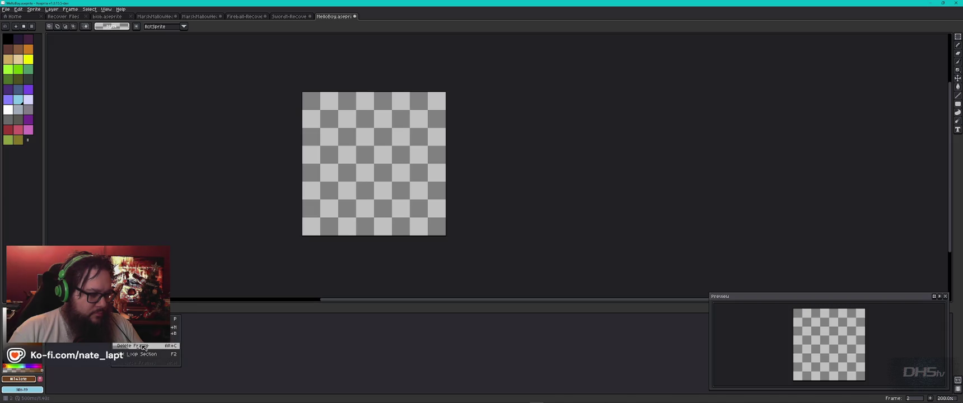
pyautogui.hotkey('ctrl', 'z')
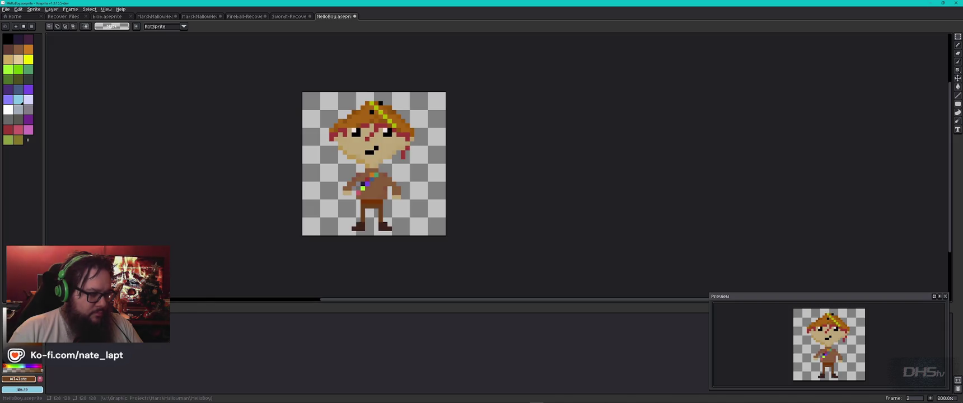
pyautogui.press('Return')
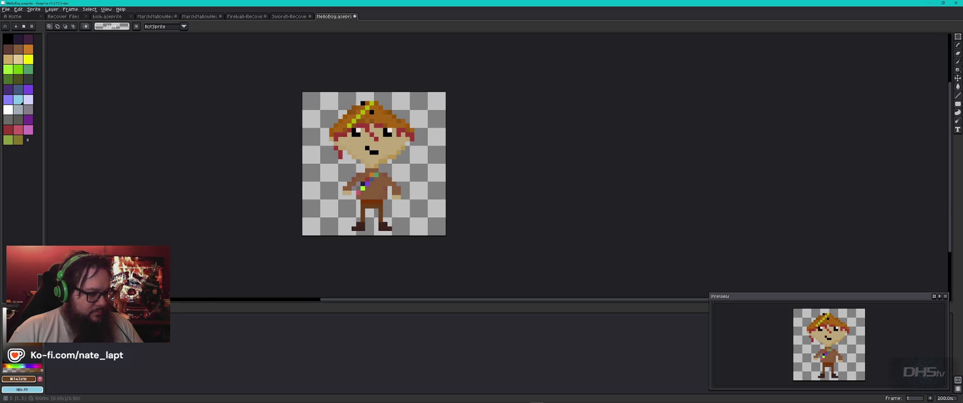
pyautogui.press('Return')
pyautogui.press('Return')
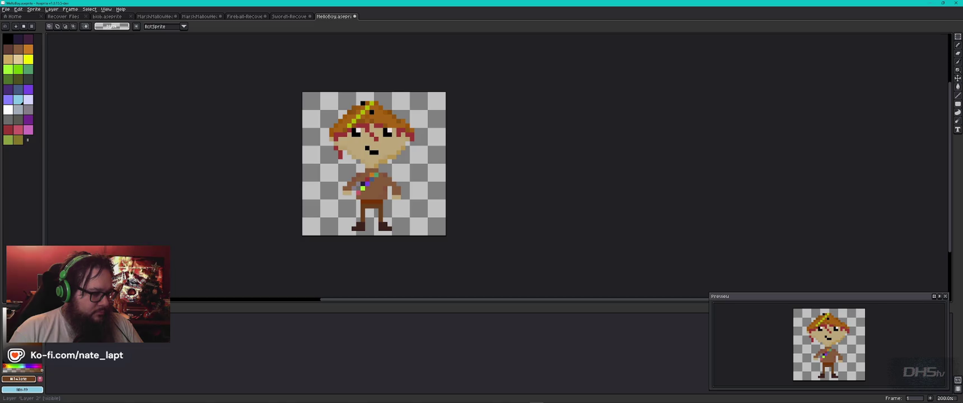
pyautogui.rightClick(102, 356)
pyautogui.press('Escape')
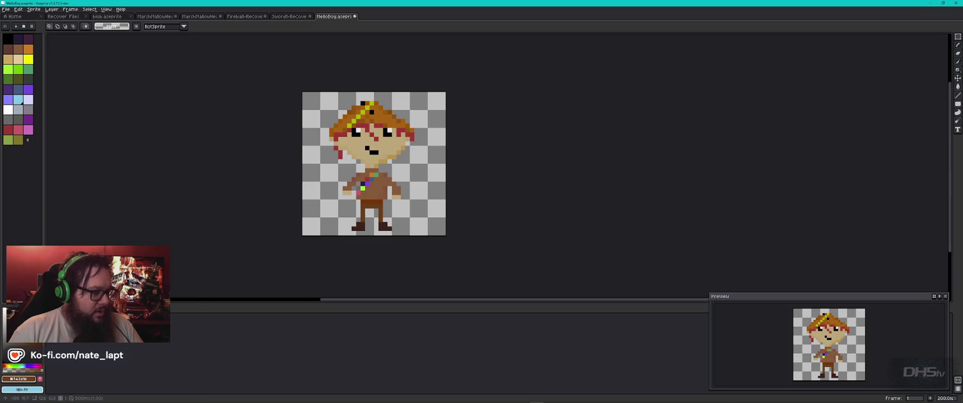
pyautogui.rightClick(102, 356)
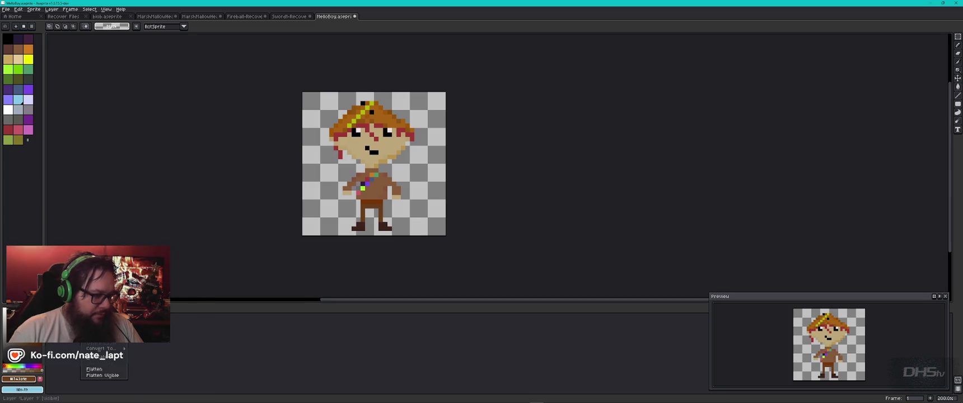
pyautogui.click(97, 320)
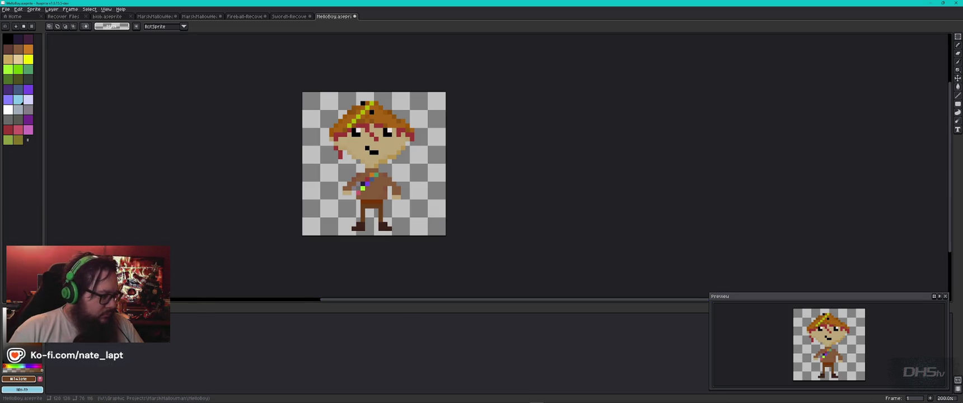
pyautogui.click(71, 10)
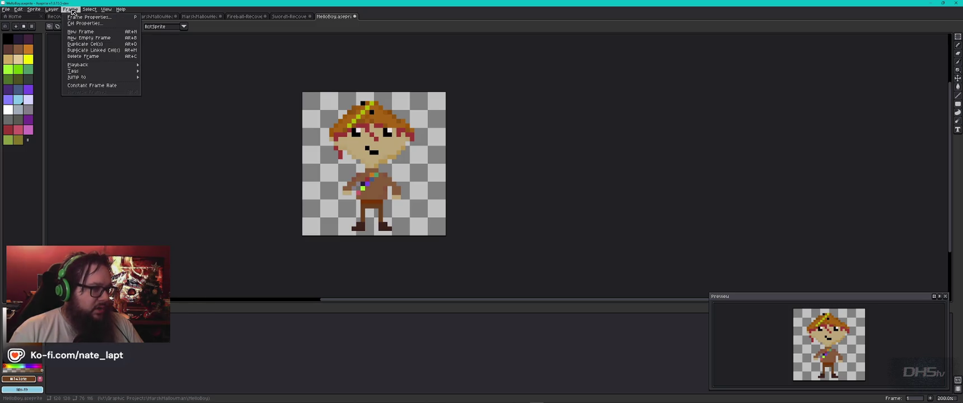
pyautogui.click(84, 17)
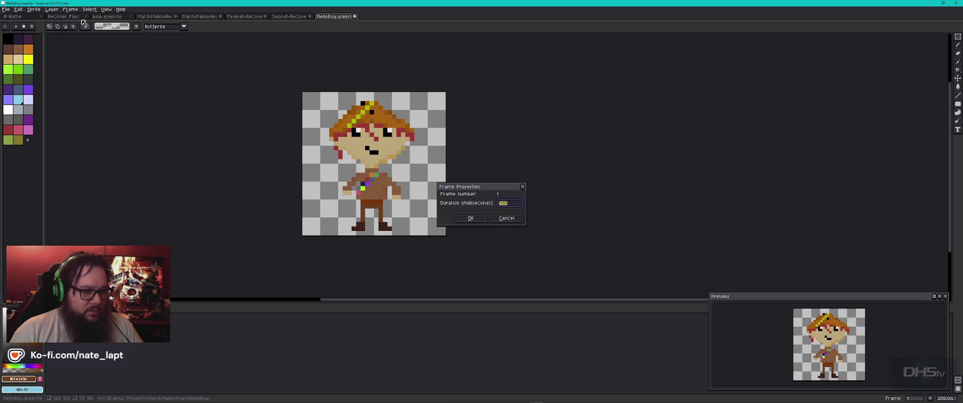
pyautogui.press('Return')
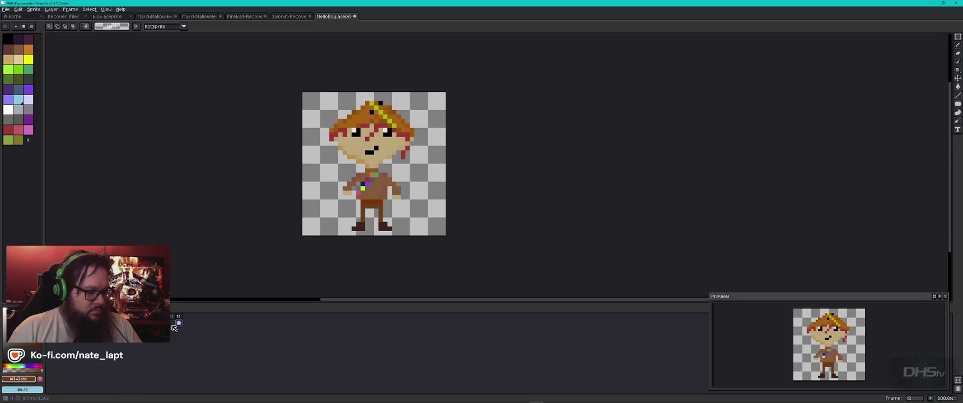
# From empty frame 11, restore the selection outline and play the animation once
pyautogui.click(173, 324)
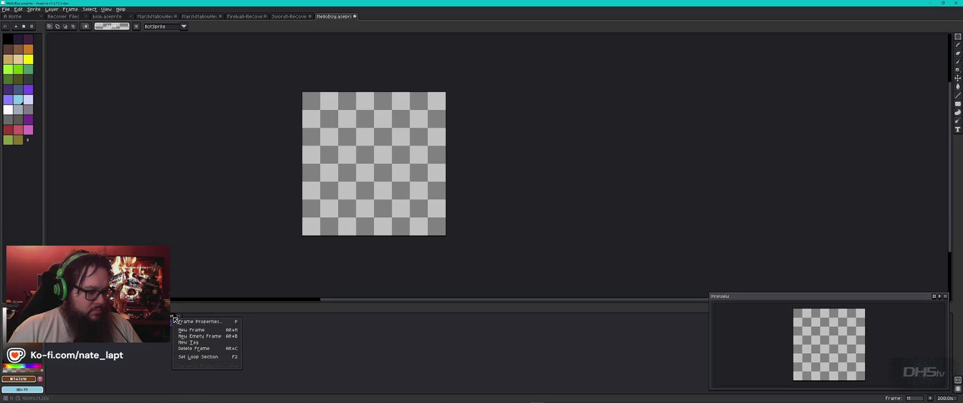
pyautogui.hotkey('ctrl', 'shift', 'd')
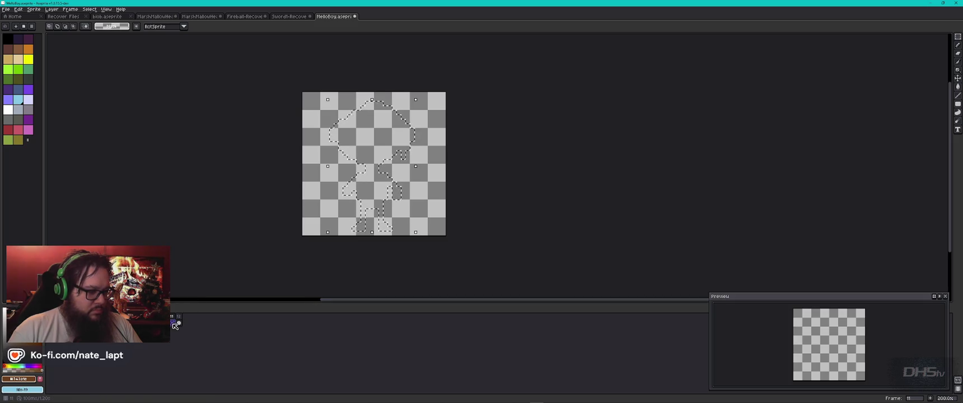
pyautogui.press('Left')
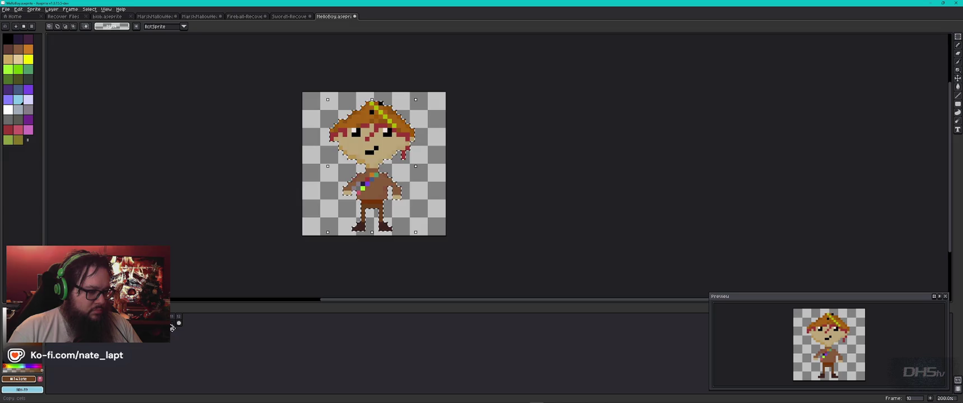
pyautogui.press('Return')
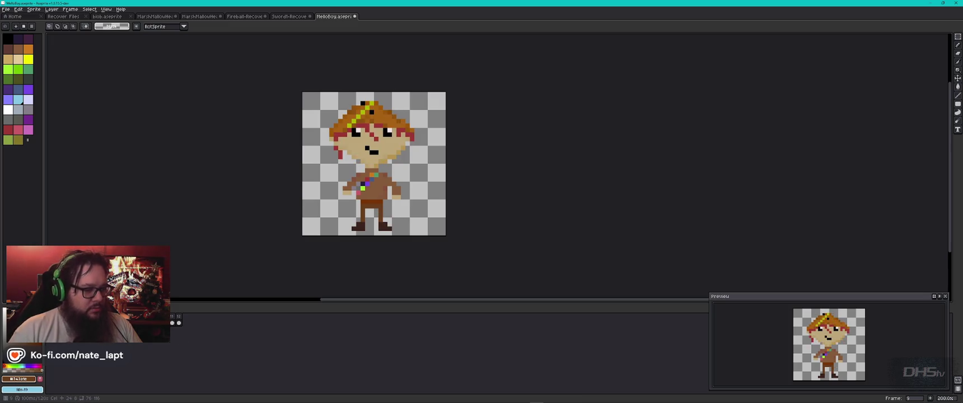
pyautogui.click(173, 324)
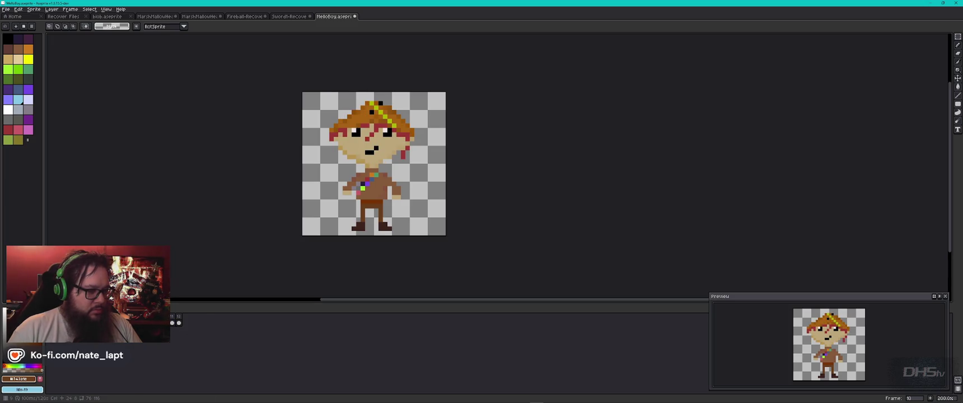
# Compare frames 9 and 10, then duplicate the first frame's cel into a new frame
pyautogui.press('Left')
pyautogui.press('Right')
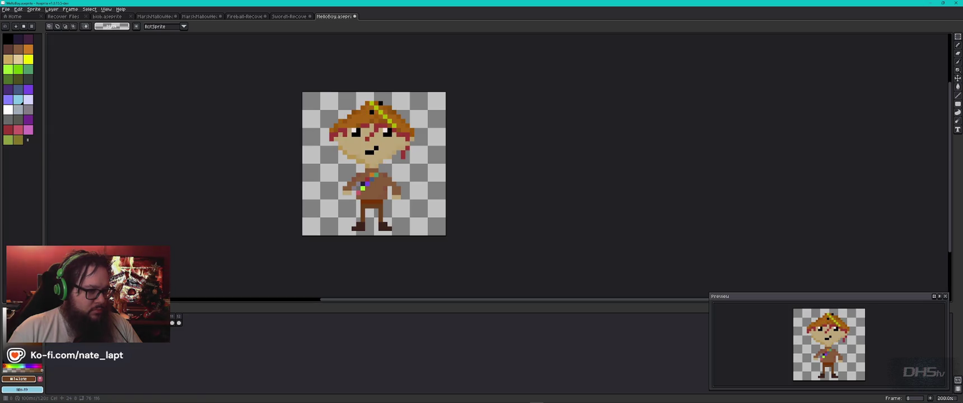
pyautogui.press('Left')
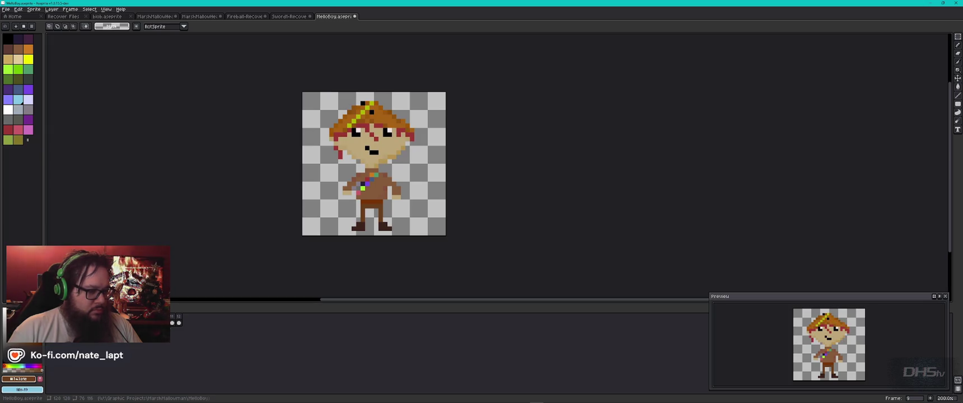
pyautogui.press('Right')
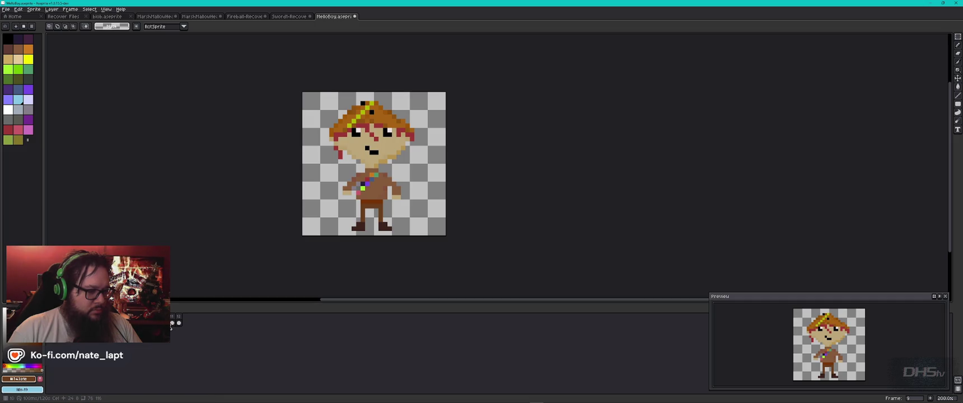
pyautogui.click(179, 323)
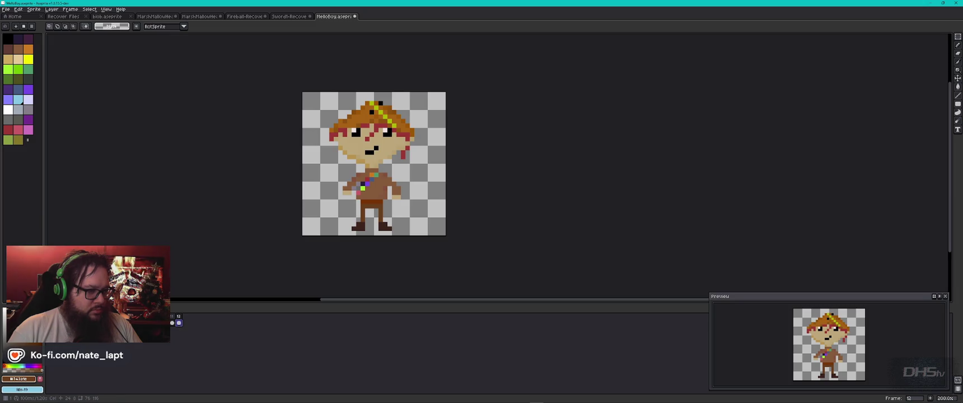
pyautogui.press('Right')
pyautogui.press('Right')
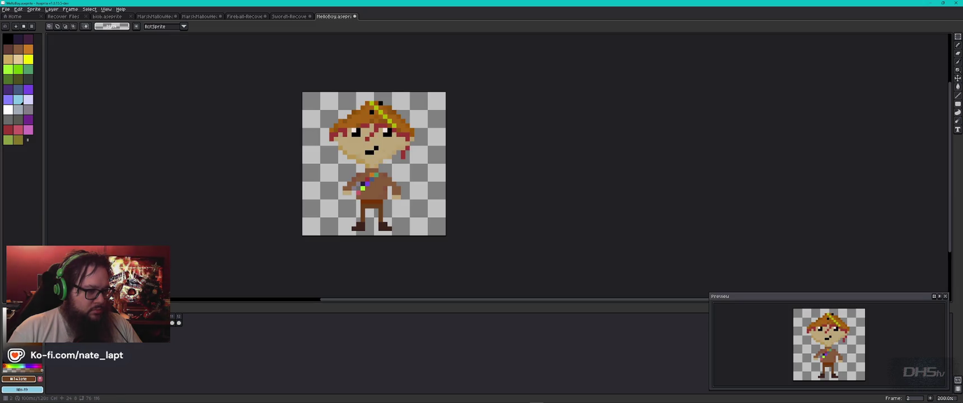
pyautogui.press('Left')
pyautogui.rightClick(171, 323)
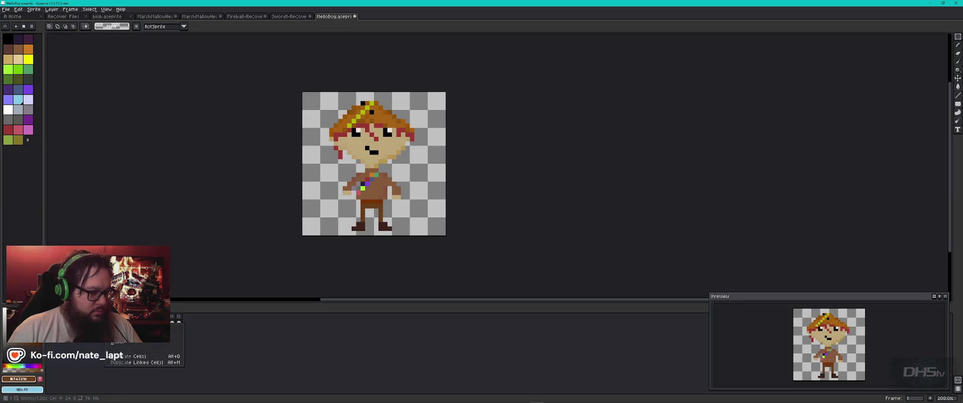
pyautogui.click(129, 358)
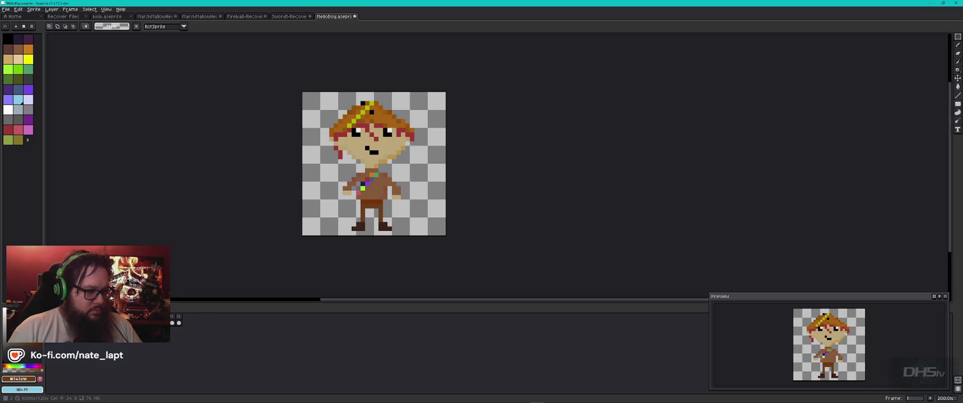
# Step through the frames, select the last two frames and play the animation to preview
pyautogui.press('Right')
pyautogui.press('Right')
pyautogui.press('Right')
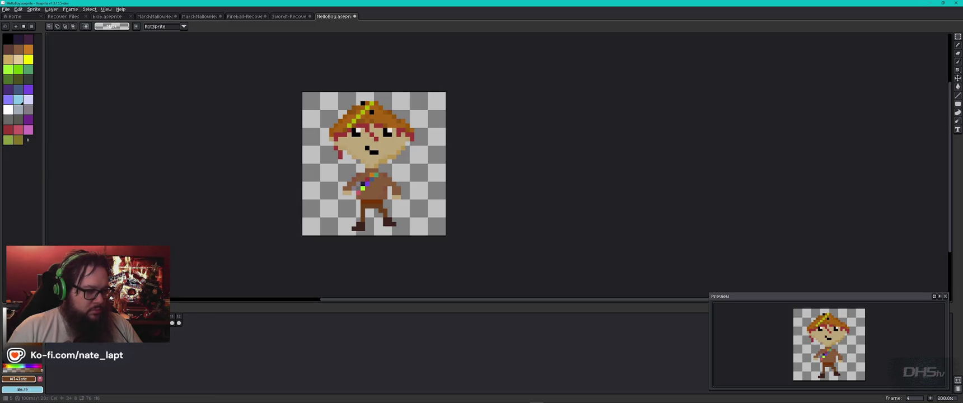
pyautogui.press('Right')
pyautogui.press('Right')
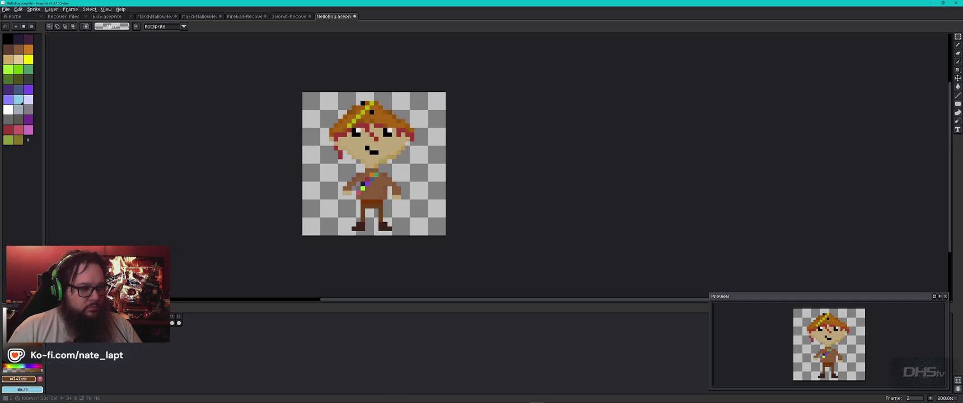
pyautogui.press('Left')
pyautogui.press('Left')
pyautogui.press('Left')
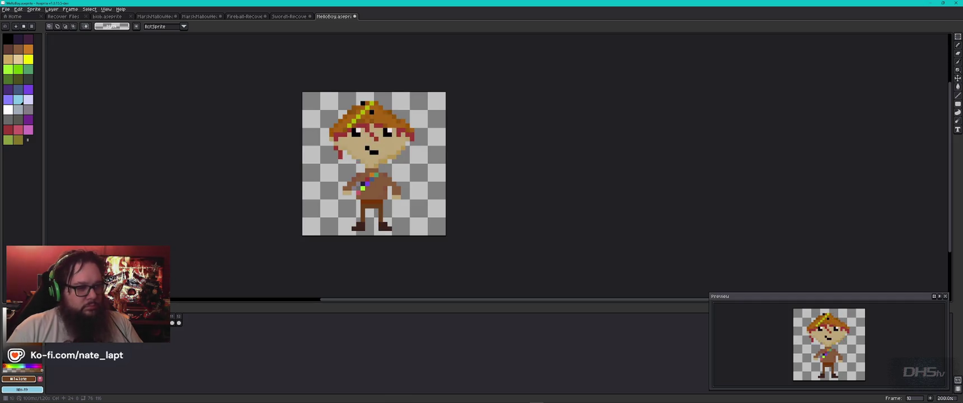
pyautogui.press('Left')
pyautogui.press('Left')
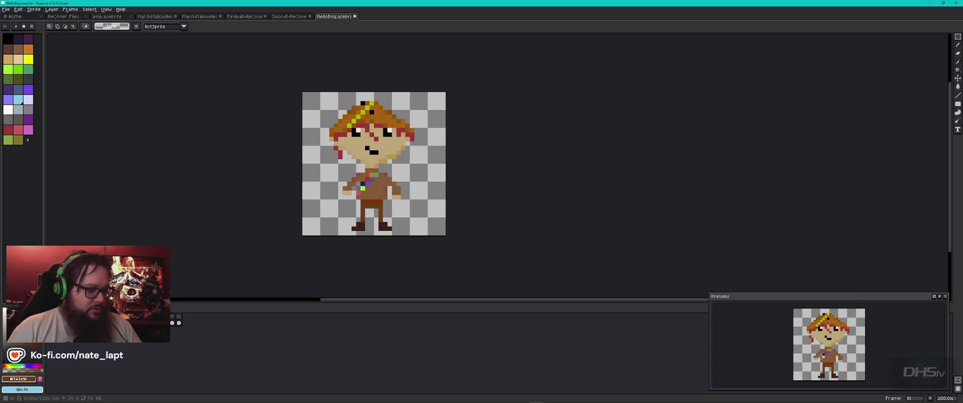
pyautogui.press('Right')
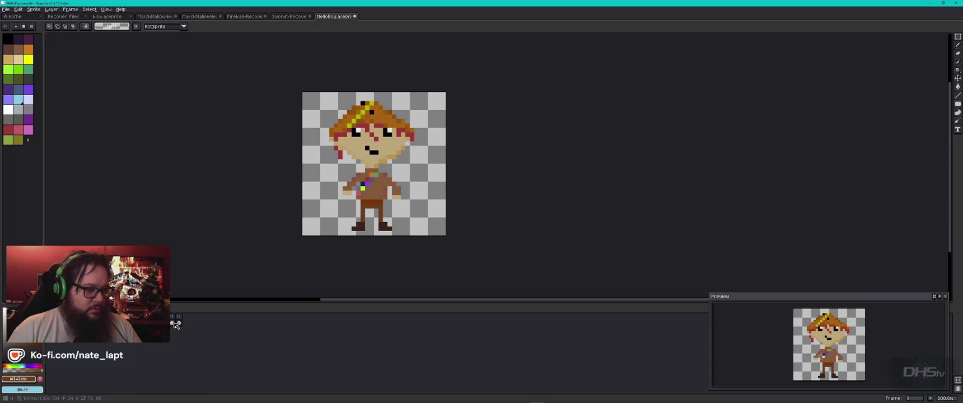
pyautogui.click(176, 324)
pyautogui.keyDown('shift'); pyautogui.click(172, 323); pyautogui.keyUp('shift')
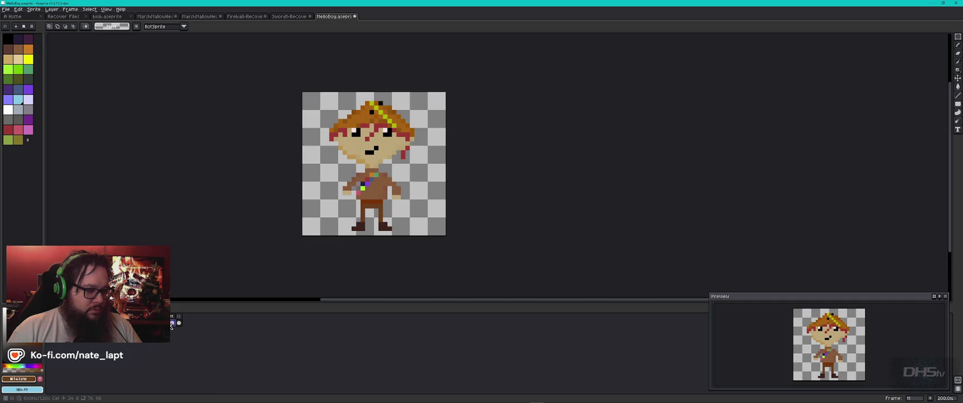
pyautogui.press('Return')
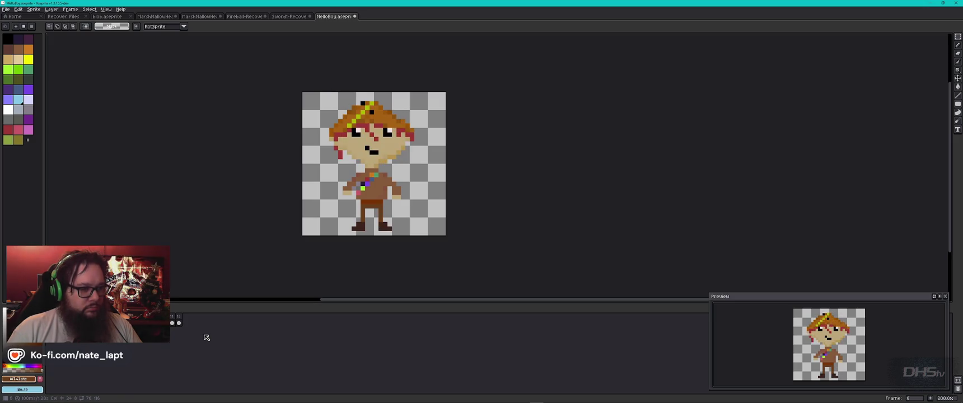
pyautogui.scroll(4, 376, 204)
# Try transforming the left leg, then undo and cancel the change and deselect
pyautogui.moveTo(313, 216); pyautogui.dragTo(350, 239)
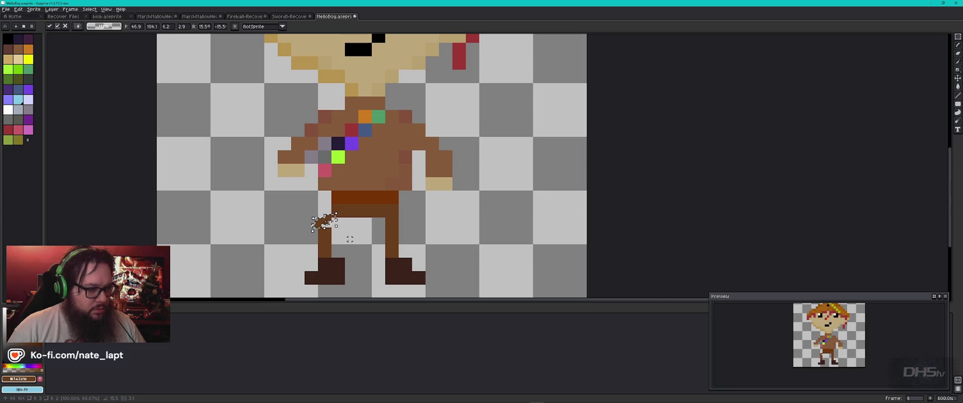
pyautogui.press('Escape')
pyautogui.hotkey('ctrl', 'z')
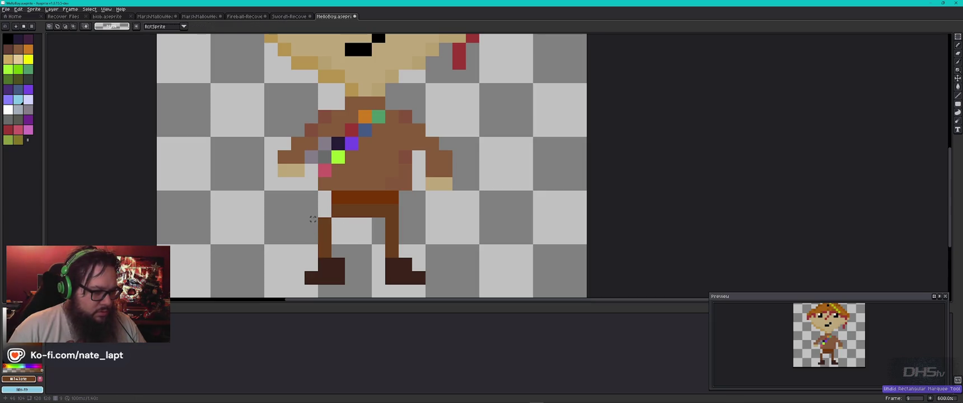
pyautogui.moveTo(310, 213)
pyautogui.mouseDown()
pyautogui.moveTo(344, 261)
pyautogui.moveTo(326, 258)
pyautogui.moveTo(327, 247)
pyautogui.moveTo(323, 263)
pyautogui.moveTo(335, 216)
pyautogui.moveTo(348, 226)
pyautogui.moveTo(350, 213)
pyautogui.moveTo(471, 213)
pyautogui.mouseUp()
pyautogui.press('Return')
pyautogui.hotkey('ctrl', 'z')
pyautogui.press('Escape')
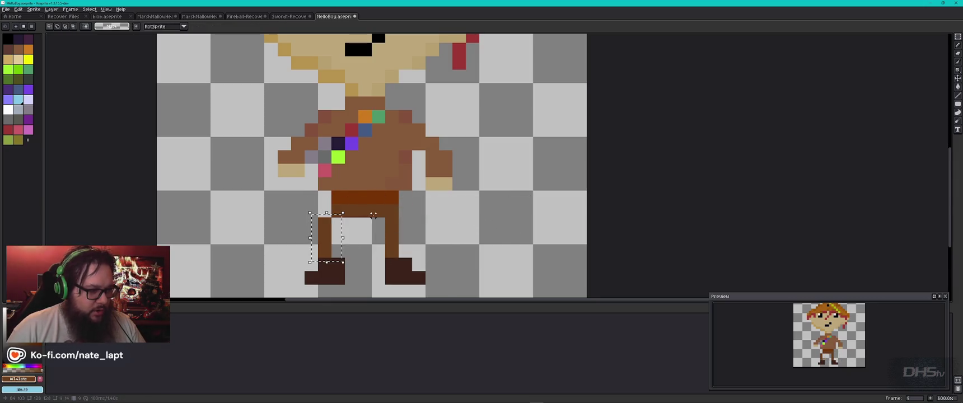
pyautogui.hotkey('ctrl', 'd')
# Fill the gap above the left boot with a brown pixel using the Pencil
pyautogui.press('e')
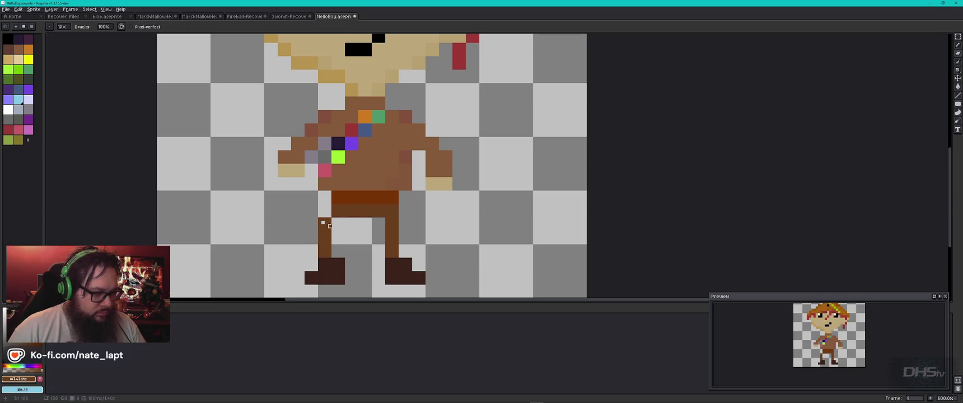
pyautogui.scroll(2, 323, 223)
pyautogui.scroll(-4, 323, 223)
pyautogui.scroll(2, 322, 222)
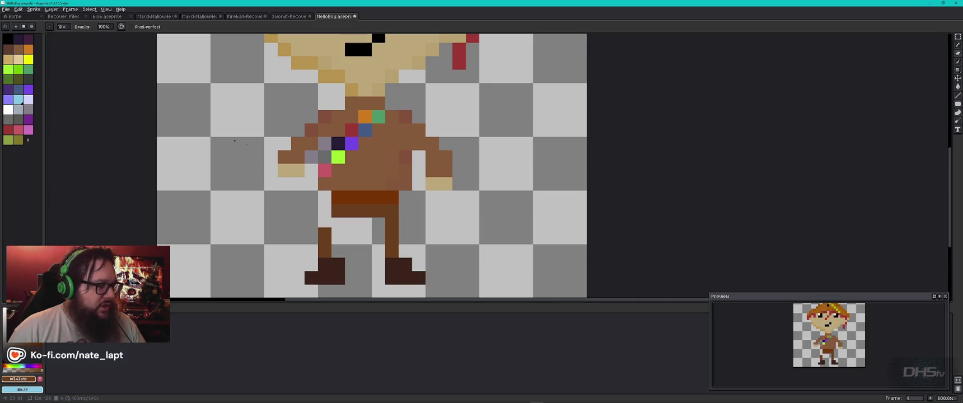
pyautogui.press('i')
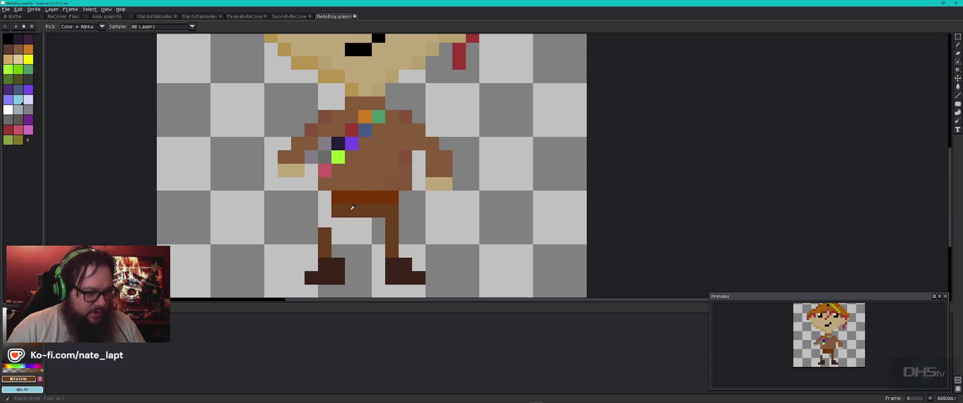
pyautogui.press('b')
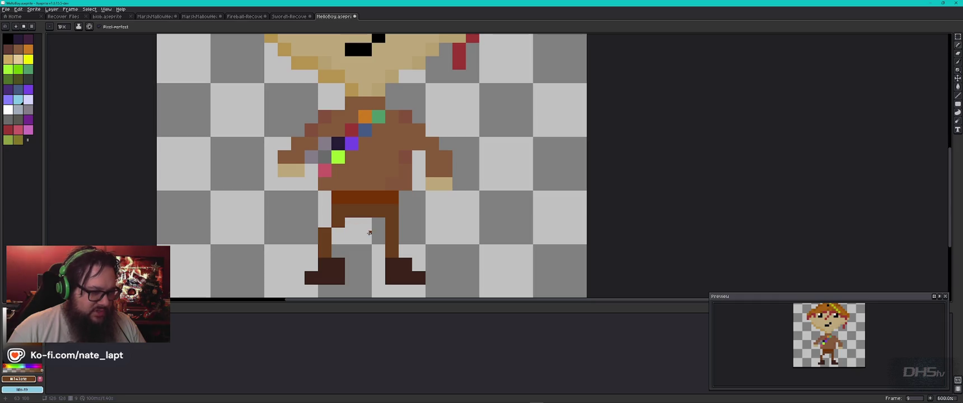
pyautogui.click(324, 233)
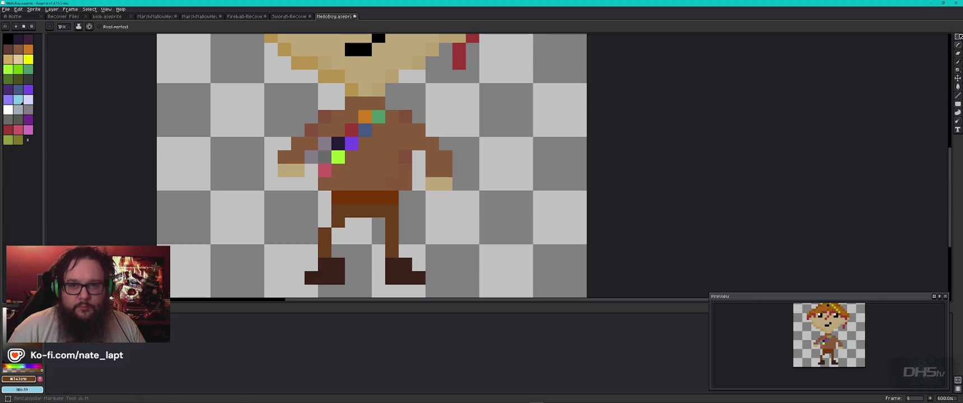
# Move the left boot one pixel to the left
pyautogui.press('m')
pyautogui.moveTo(313, 260)
pyautogui.mouseDown()
pyautogui.moveTo(341, 266)
pyautogui.moveTo(347, 283)
pyautogui.mouseUp()
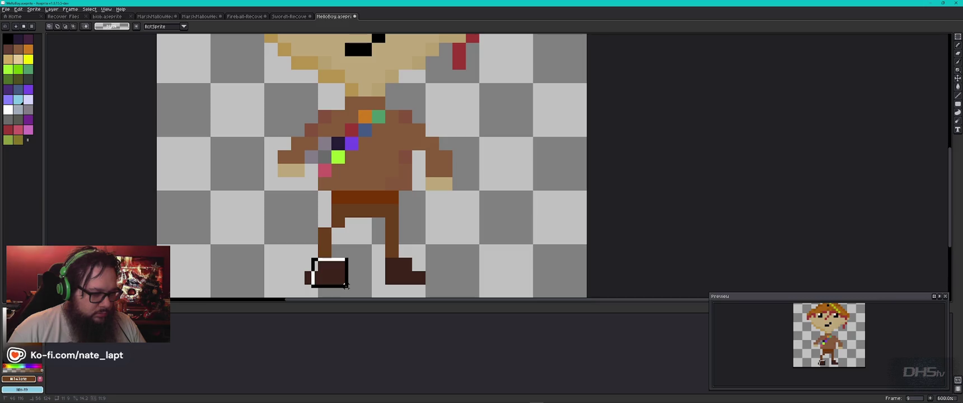
pyautogui.hotkey('ctrl', 'd')
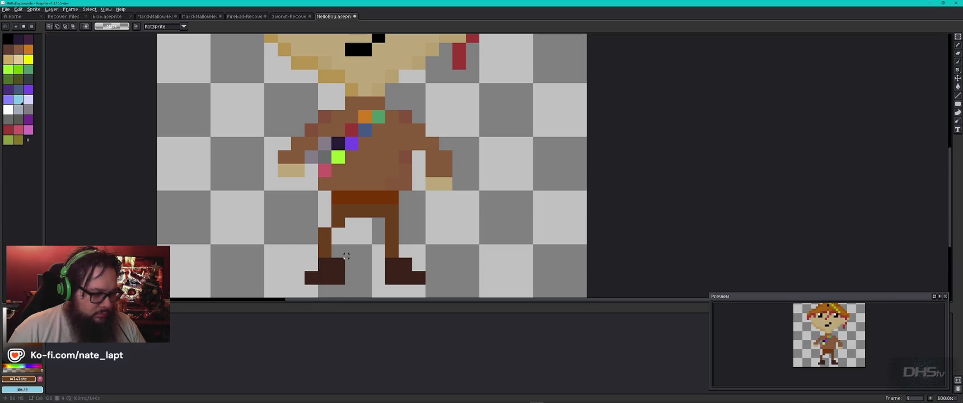
pyautogui.moveTo(343, 258)
pyautogui.mouseDown()
pyautogui.moveTo(301, 284)
pyautogui.moveTo(313, 279)
pyautogui.mouseUp()
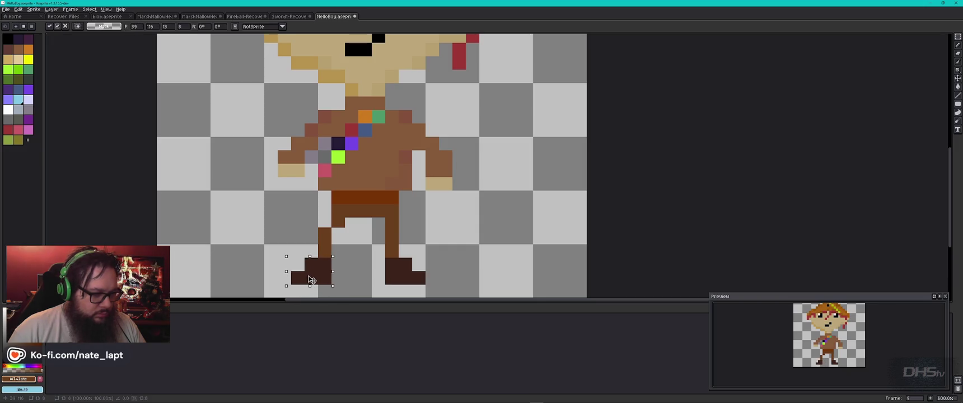
pyautogui.hotkey('ctrl', 'd')
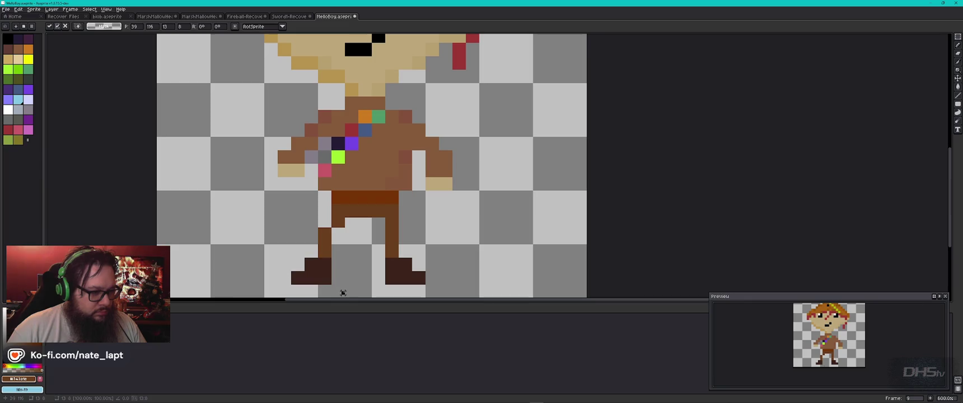
# Raise the left leg and boot a few pixels and deselect
pyautogui.moveTo(333, 289)
pyautogui.mouseDown()
pyautogui.moveTo(308, 236)
pyautogui.moveTo(283, 219)
pyautogui.mouseUp()
pyautogui.press('Up')
pyautogui.press('Up')
pyautogui.press('Up')
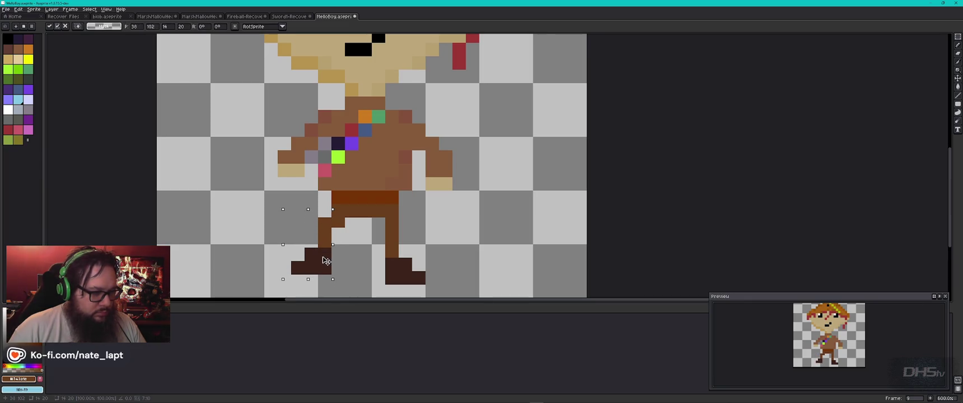
pyautogui.press('Up')
pyautogui.hotkey('ctrl', 'd')
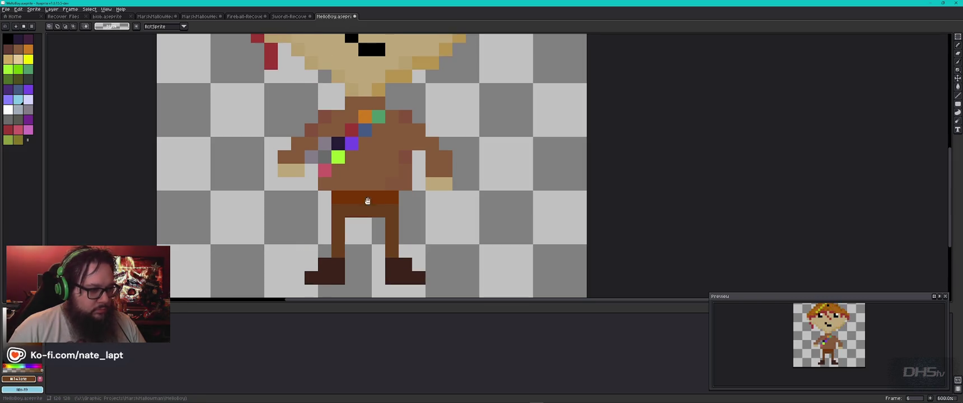
# Duplicate frame 10's cel into a new frame 11
pyautogui.scroll(-3, 401, 190)
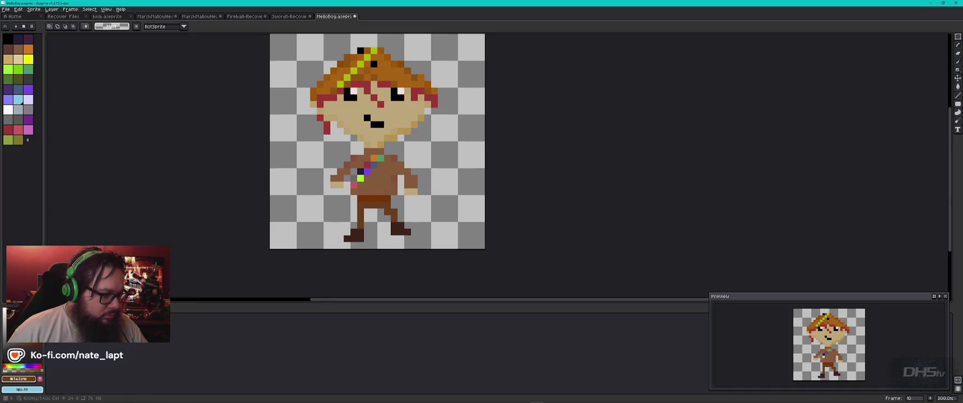
pyautogui.press(',')
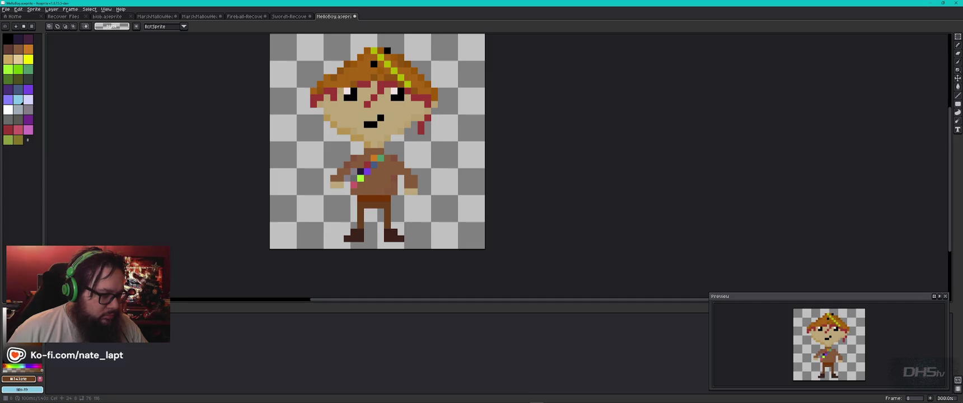
pyautogui.press('.')
pyautogui.press('.')
pyautogui.rightClick(170, 327)
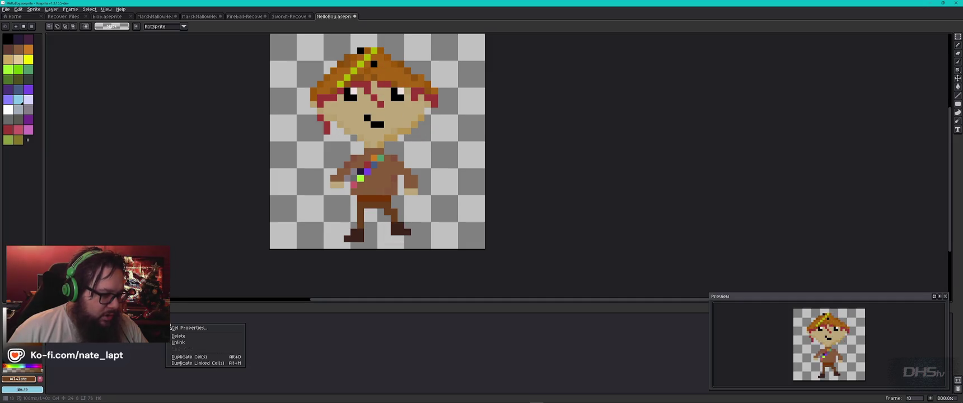
pyautogui.click(208, 358)
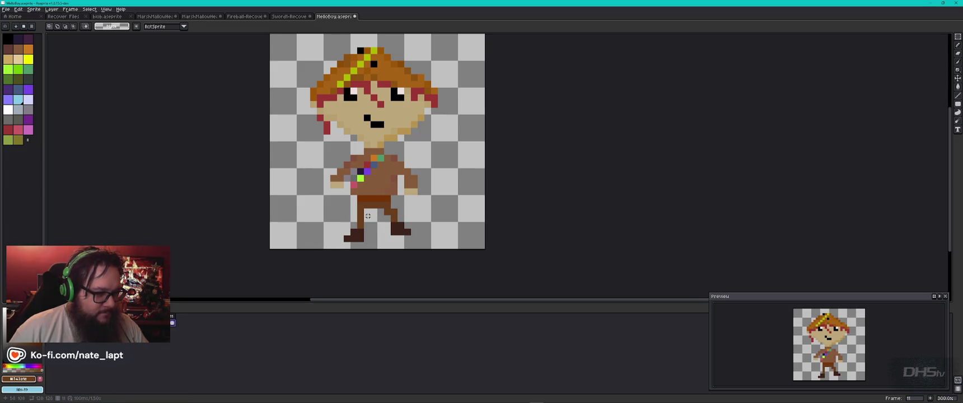
# Move the boy's left foot in frame 11 and view the whole sprite again
pyautogui.moveTo(368, 215)
pyautogui.mouseDown()
pyautogui.moveTo(331, 247)
pyautogui.moveTo(350, 235)
pyautogui.moveTo(337, 223)
pyautogui.mouseUp()
pyautogui.scroll(3, 366, 222)
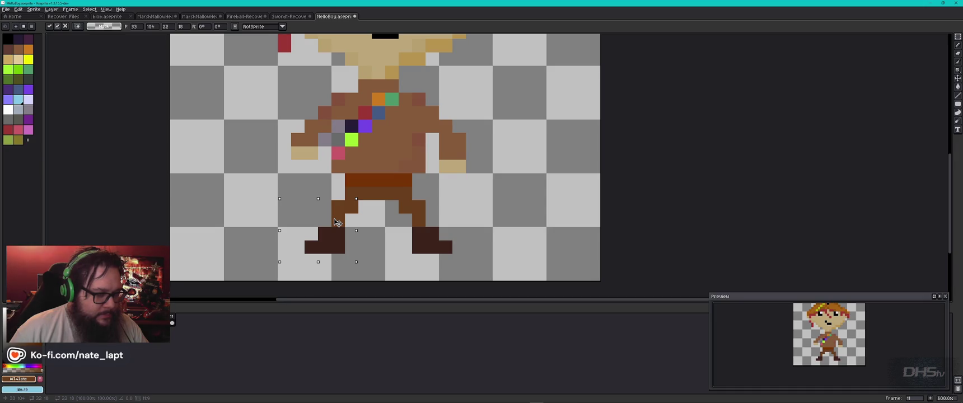
pyautogui.hotkey('ctrl', 'd')
pyautogui.press('2')
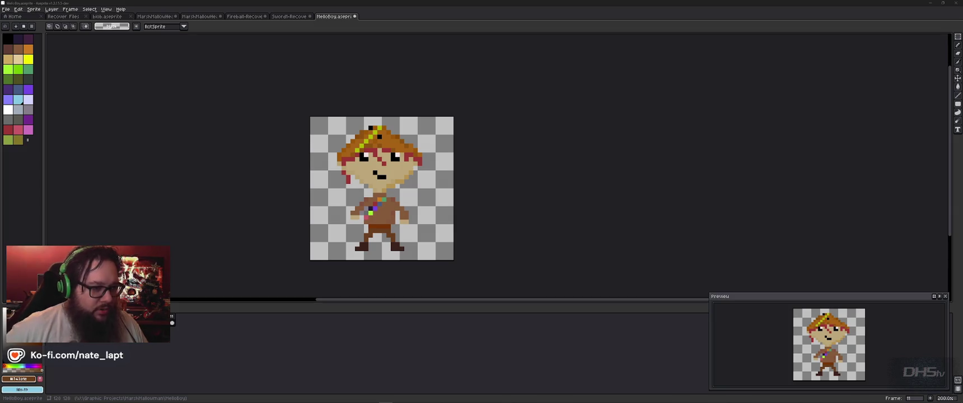
# Return to Aseprite and open the File menu to reach the export commands
pyautogui.hotkey('alt', 'Tab')
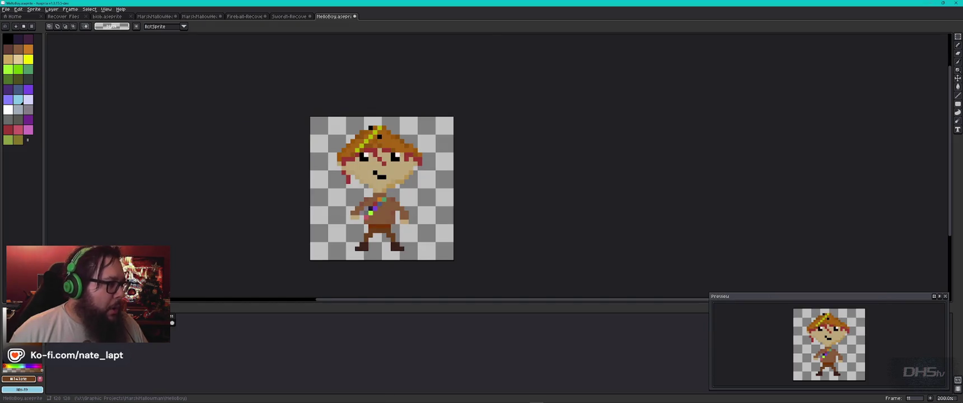
pyautogui.click(7, 9)
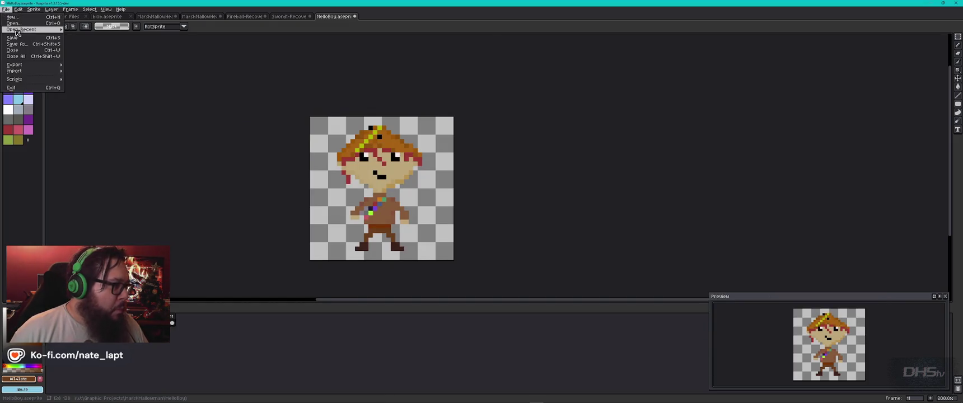
pyautogui.press('Escape')
pyautogui.click(7, 9)
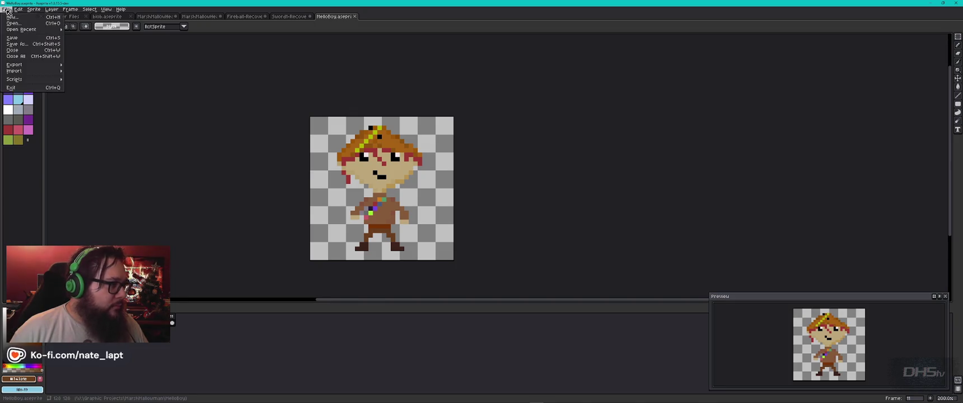
# Open Export Sprite Sheet and move the dialog aside
pyautogui.moveTo(22, 66)
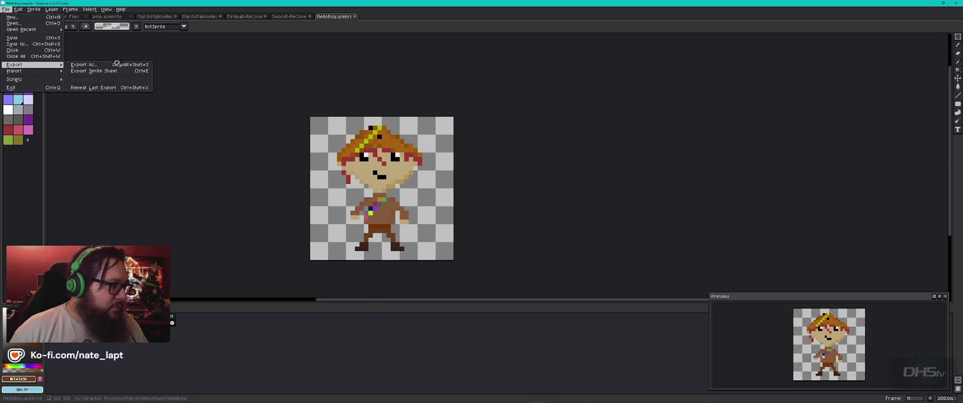
pyautogui.click(112, 71)
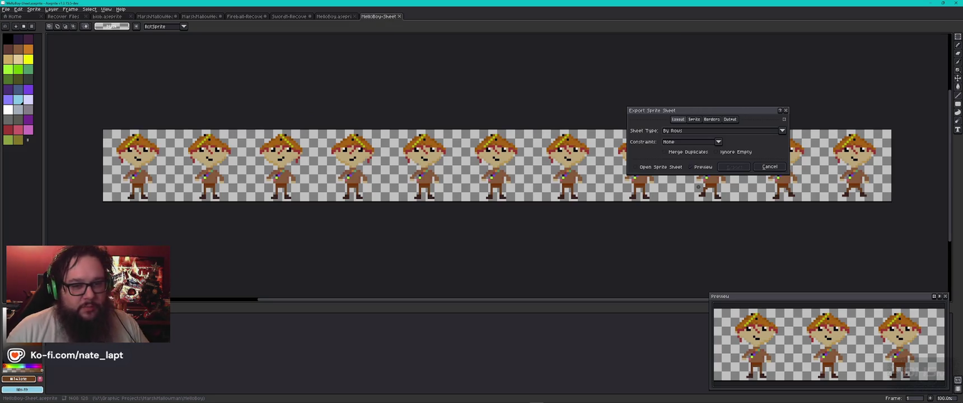
pyautogui.moveTo(750, 113); pyautogui.dragTo(705, 69)
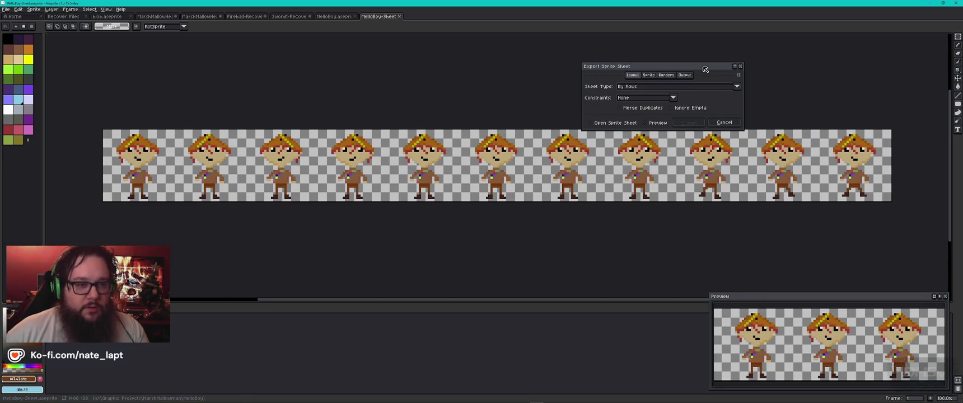
# Set the sheet type to Packed, leaving Merge Duplicates off
pyautogui.click(623, 109)
pyautogui.click(623, 108)
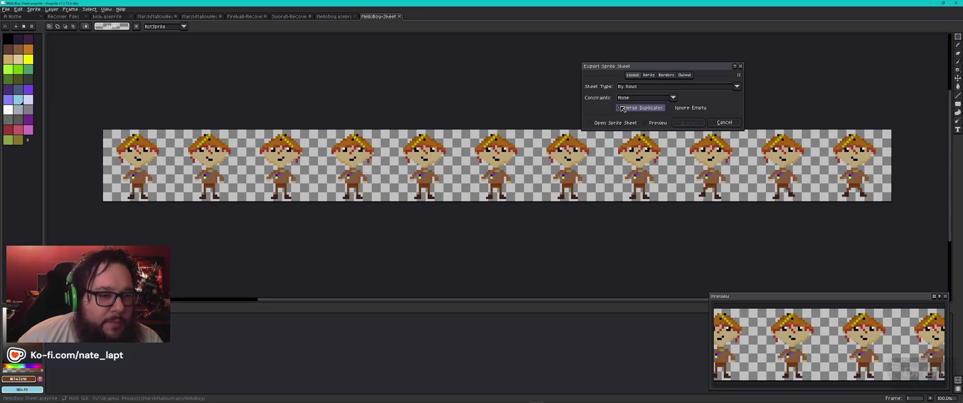
pyautogui.click(640, 88)
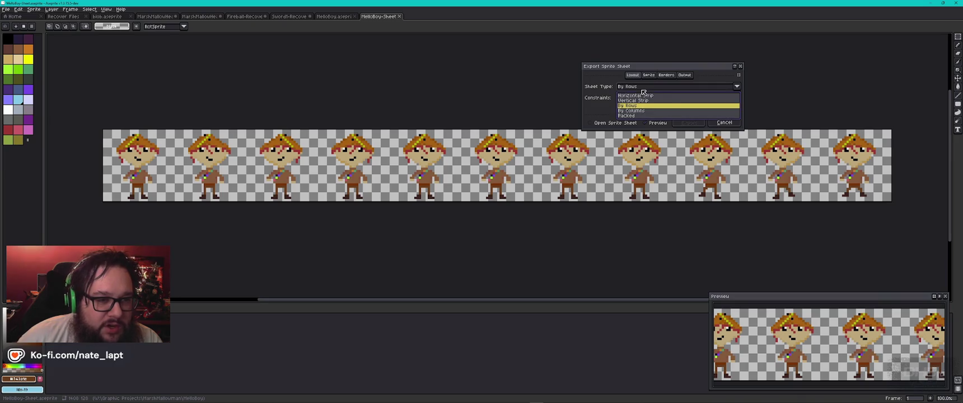
pyautogui.click(643, 111)
pyautogui.click(643, 88)
pyautogui.click(634, 115)
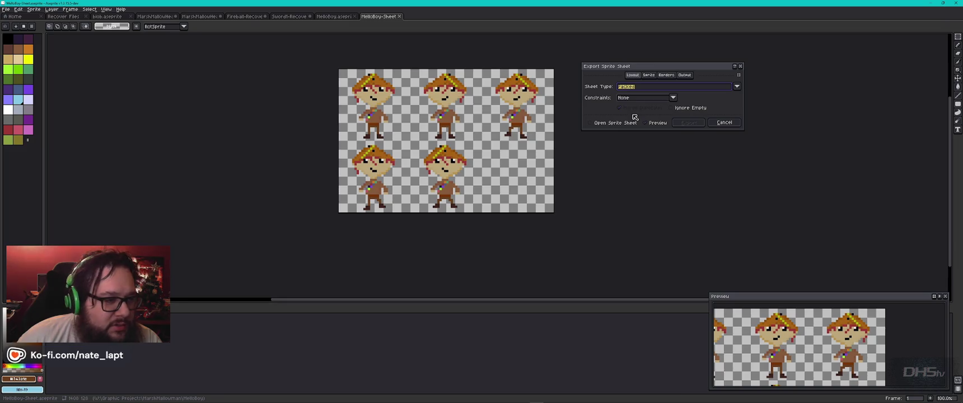
pyautogui.click(648, 75)
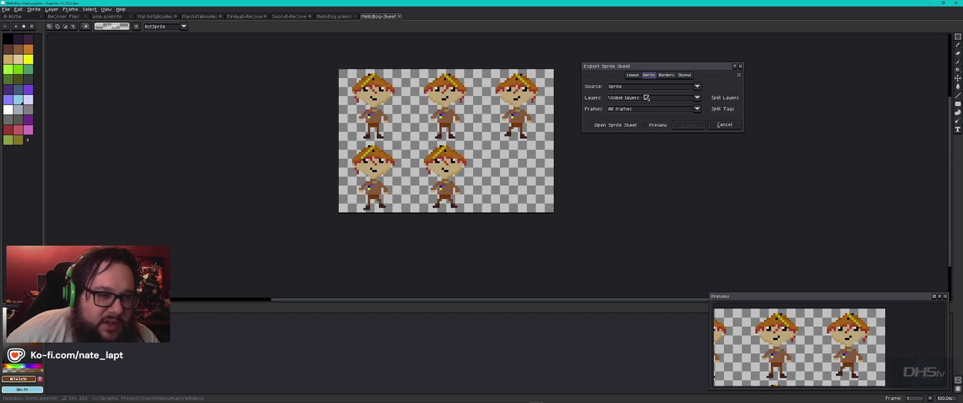
# Set border padding, spacing and inner padding each to 10 in the Borders tab
pyautogui.click(666, 75)
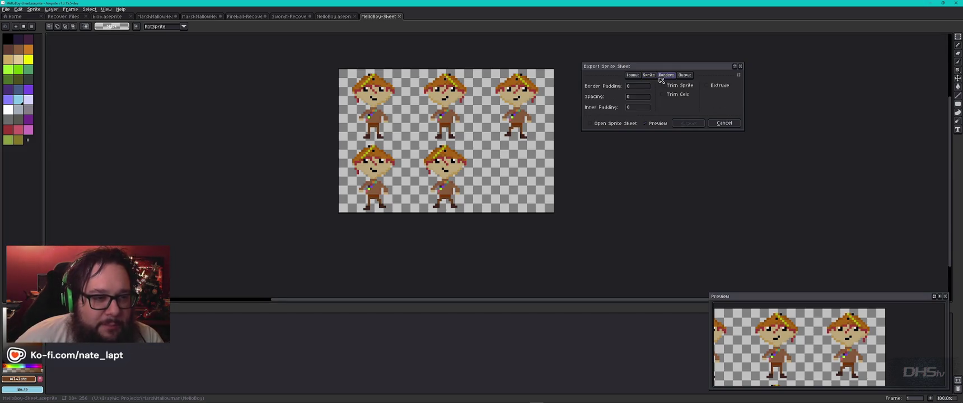
pyautogui.click(684, 76)
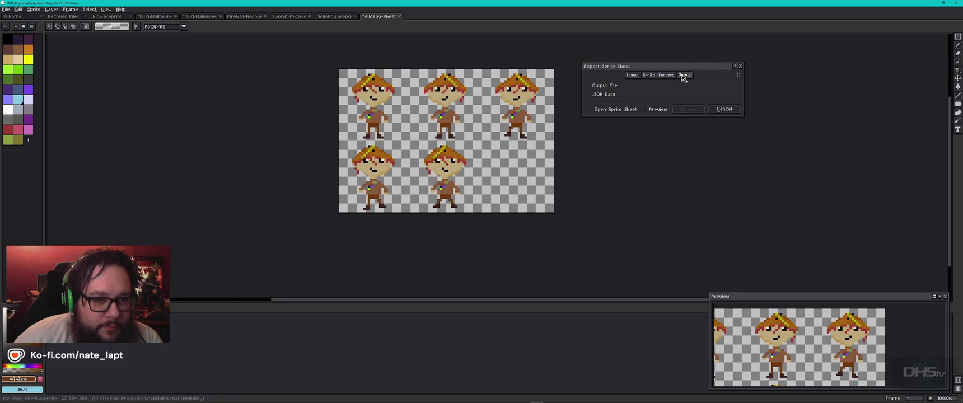
pyautogui.click(666, 75)
pyautogui.click(644, 88)
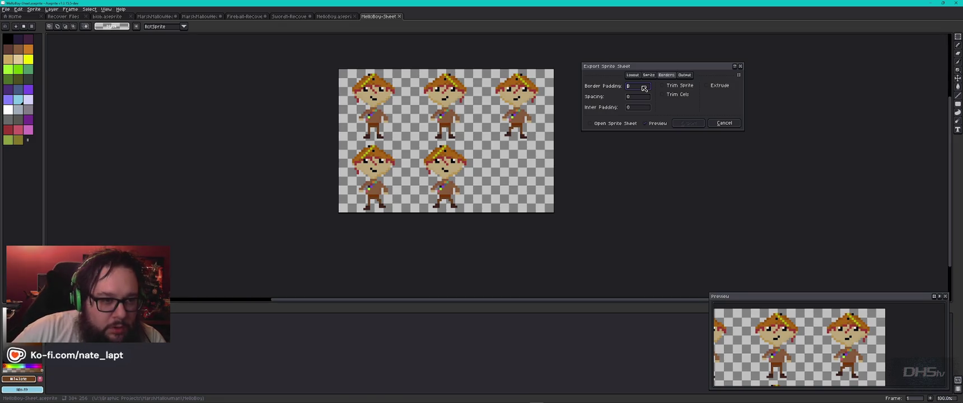
pyautogui.write('10')
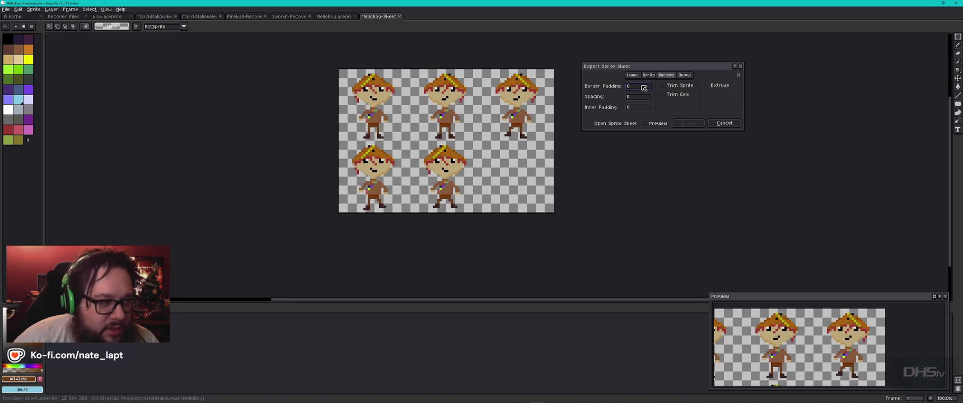
pyautogui.click(636, 98)
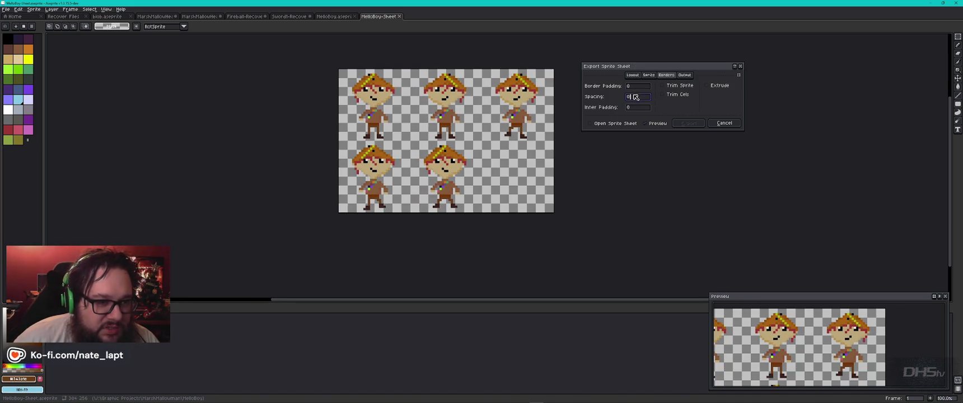
pyautogui.write('10')
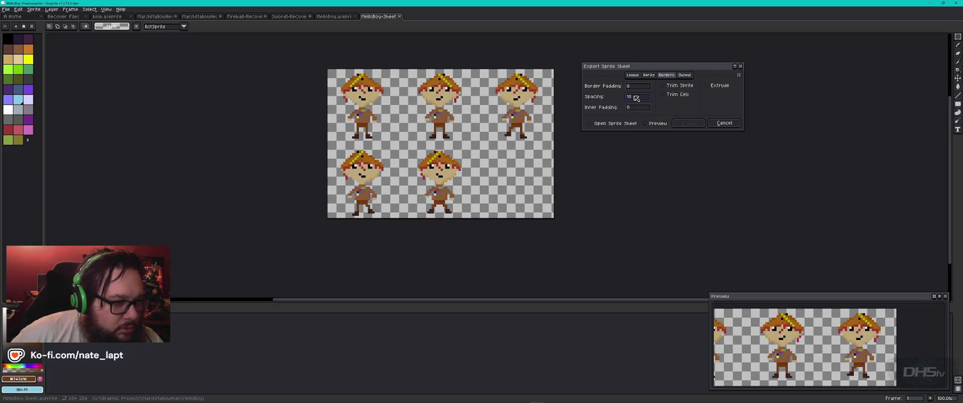
pyautogui.click(641, 109)
pyautogui.write('10')
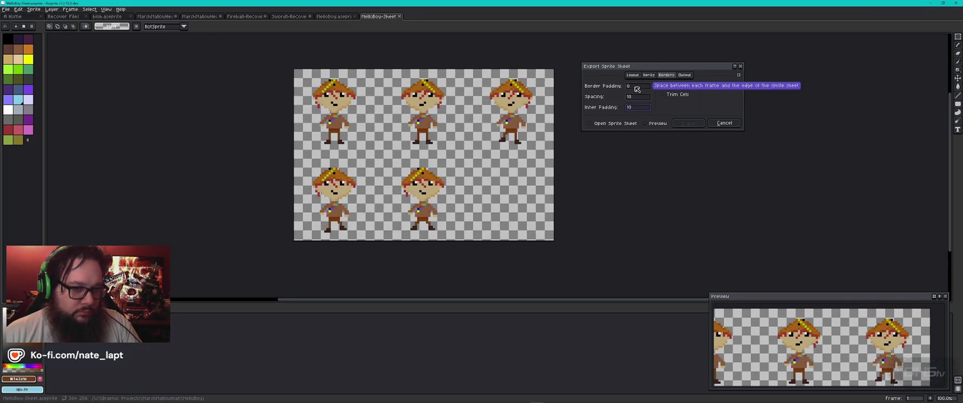
# Enable Trim Cels, By Grid and Extrude, leaving sprite trimming off
pyautogui.click(686, 87)
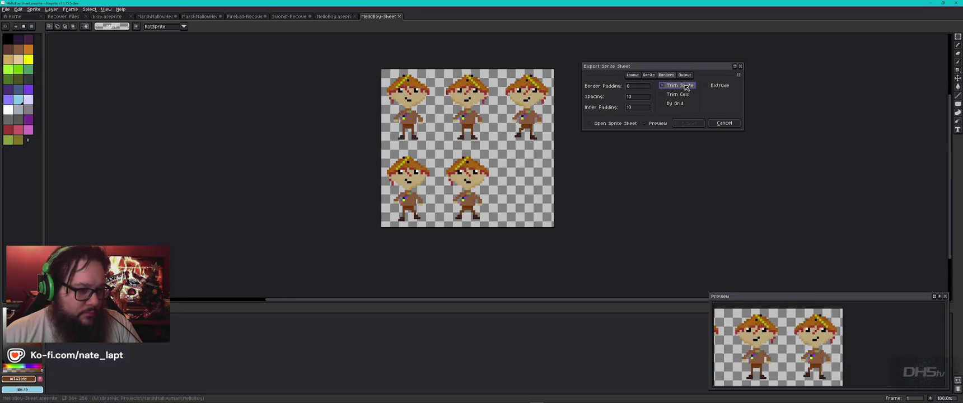
pyautogui.click(681, 97)
pyautogui.click(678, 103)
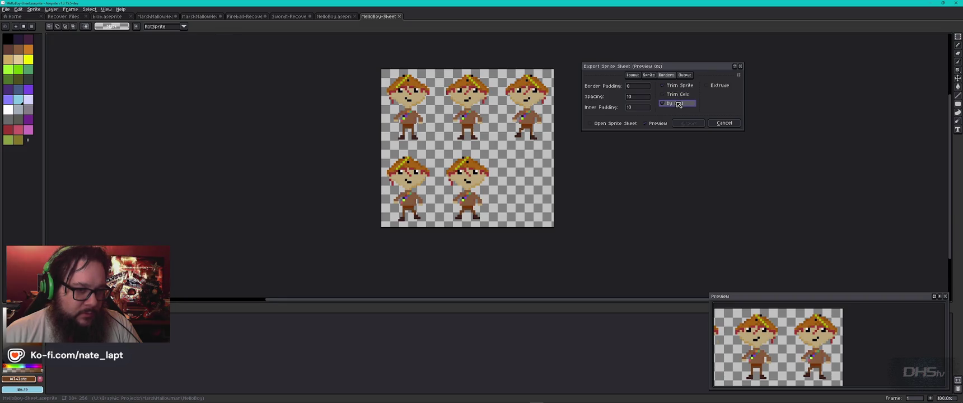
pyautogui.click(674, 91)
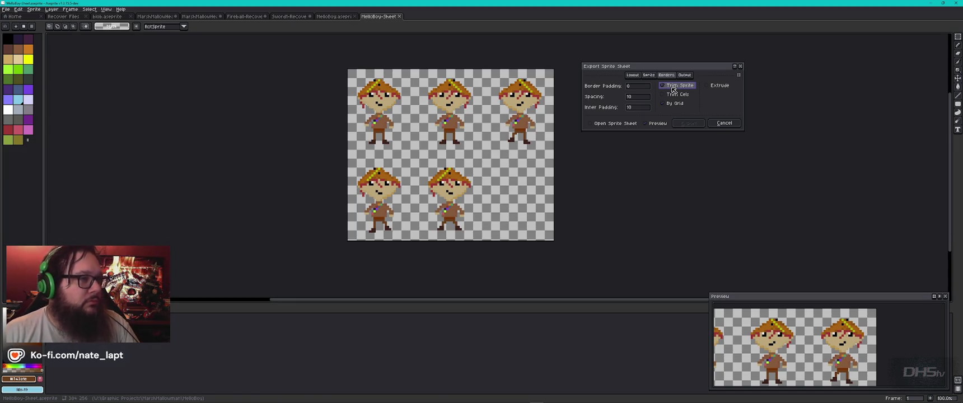
pyautogui.click(713, 87)
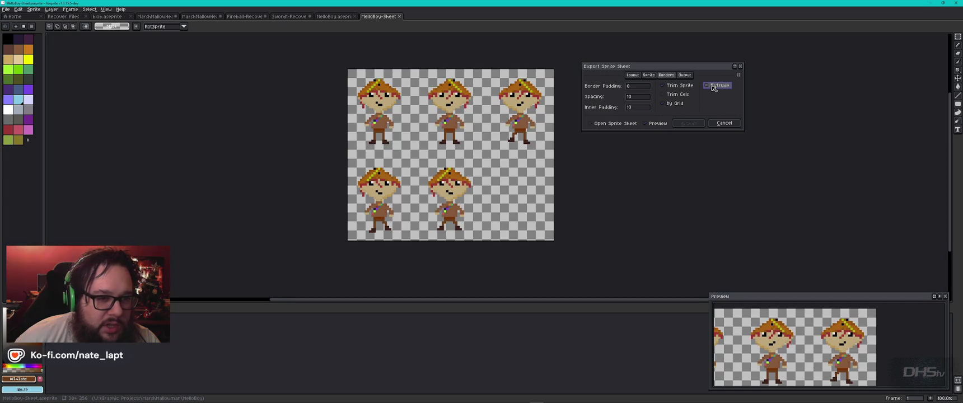
# Enable Output File, name it MelloBoy_Sprites.png and export the sheet
pyautogui.click(684, 75)
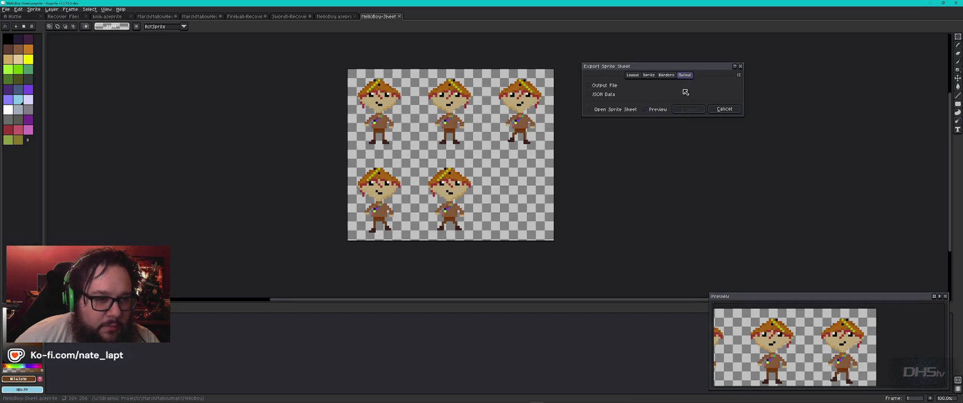
pyautogui.click(608, 87)
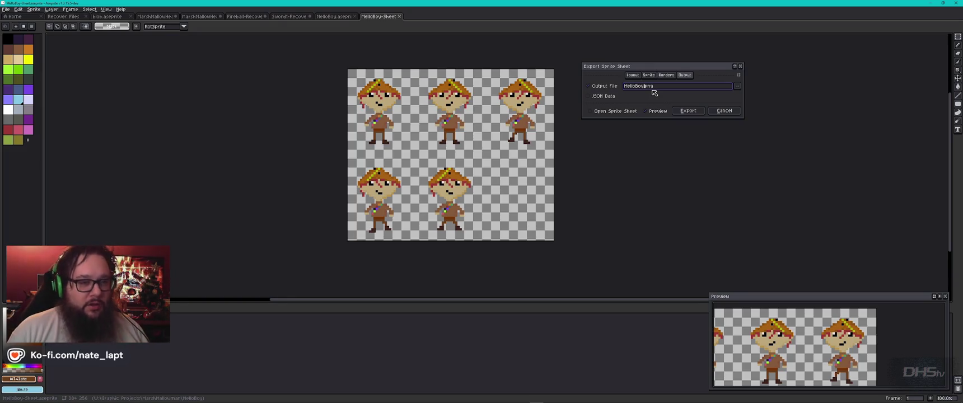
pyautogui.write('_')
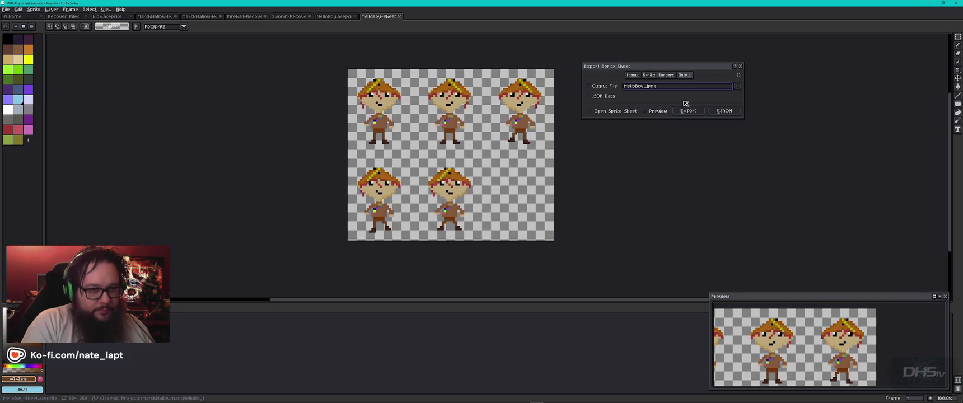
pyautogui.write('Sprites')
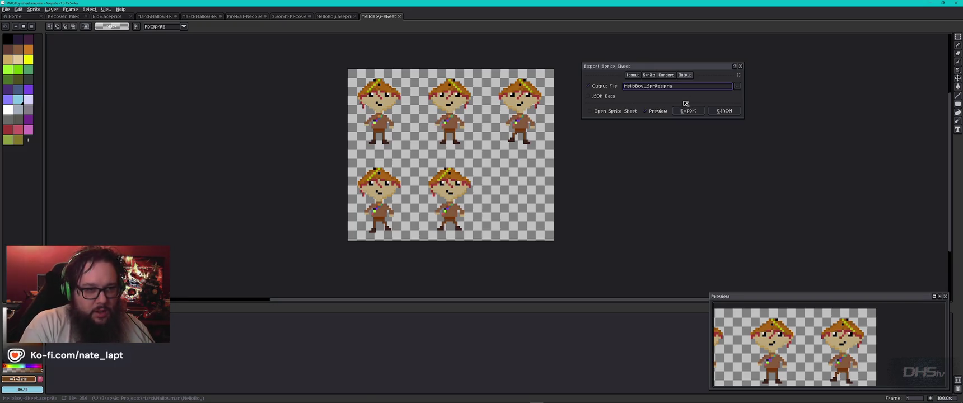
pyautogui.press('Return')
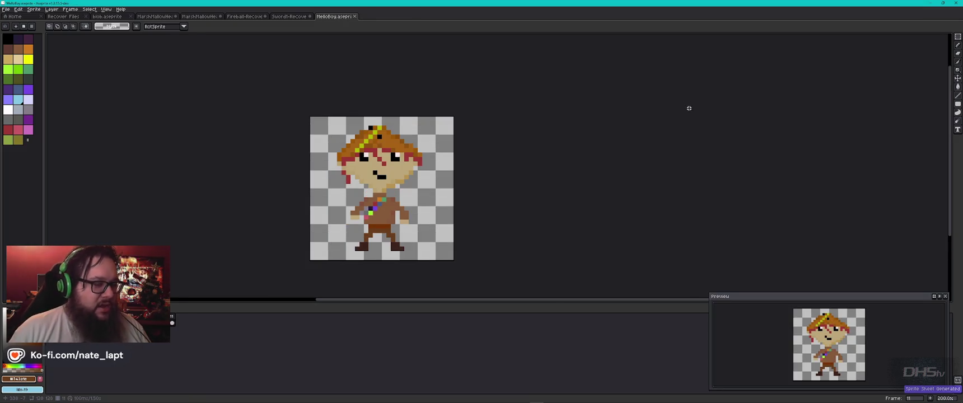
# In Godot, filter the project files for 'mellobo' and select the Melloboy folder
pyautogui.hotkey('alt', 'Tab')
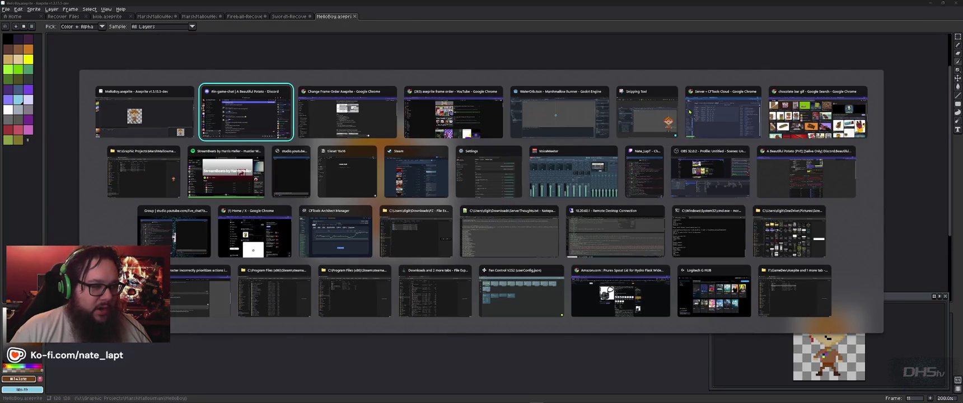
pyautogui.press('Tab')
pyautogui.press('Tab')
pyautogui.press('Tab')
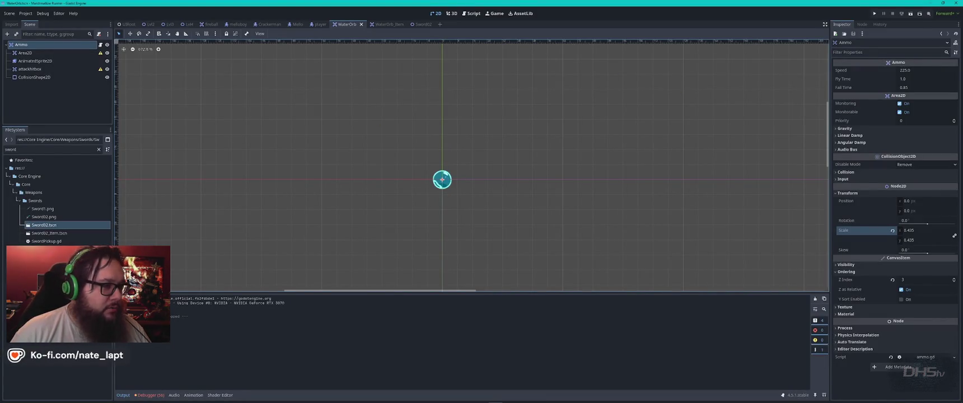
pyautogui.click(98, 150)
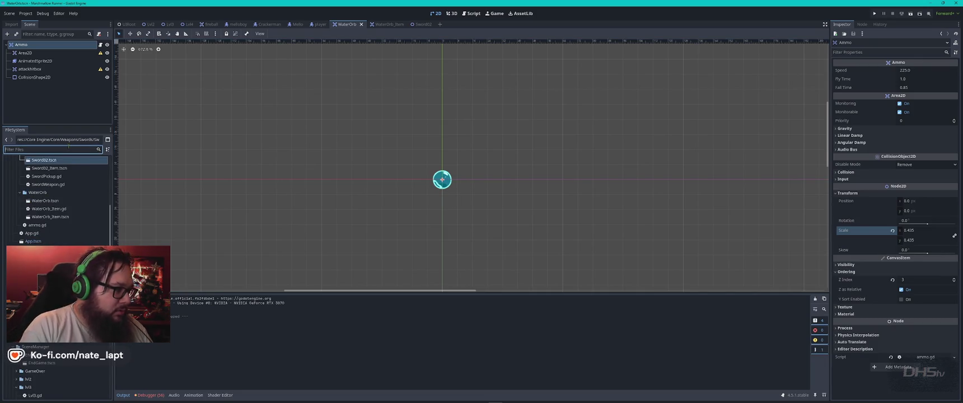
pyautogui.write('mellobo')
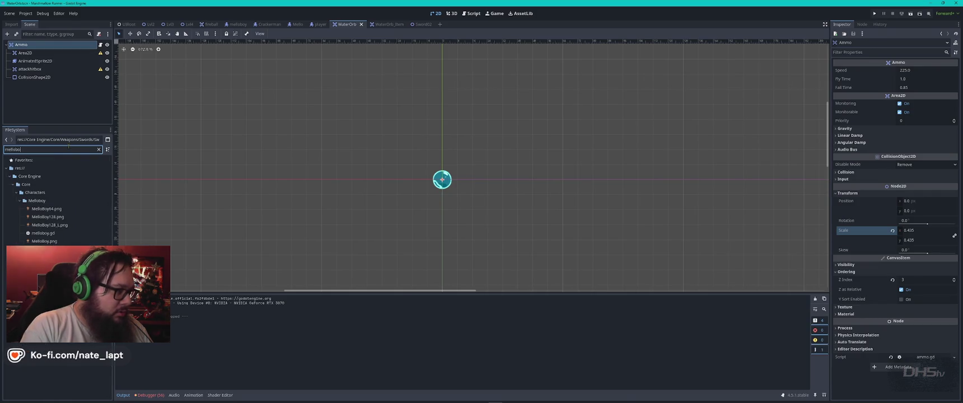
pyautogui.click(37, 200)
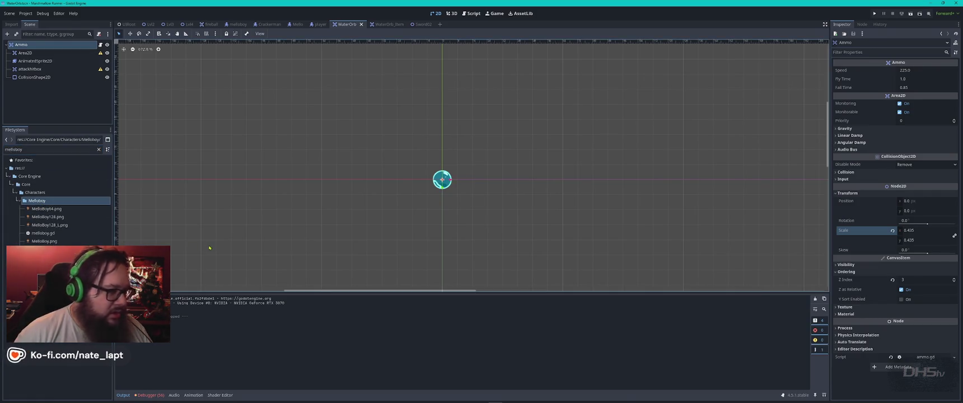
# Preview the exported MelloBoy_Sprites.png in File Explorer, then open Godot's player scene
pyautogui.hotkey('alt', 'Tab')
pyautogui.click(144, 170)
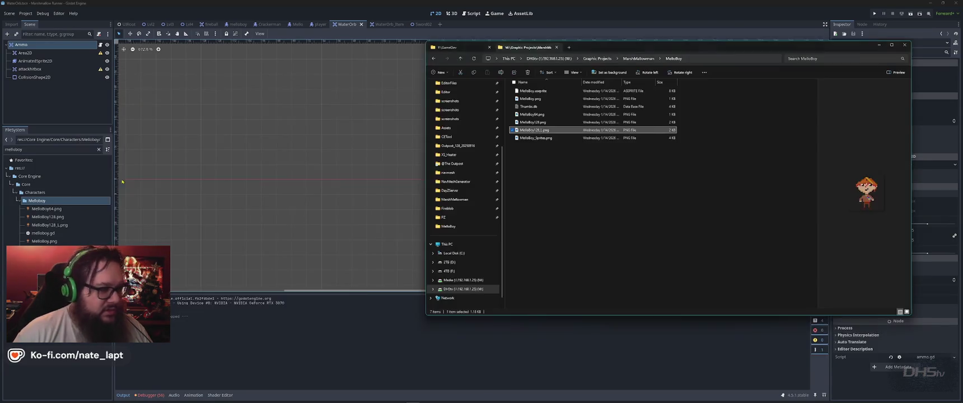
pyautogui.click(568, 138)
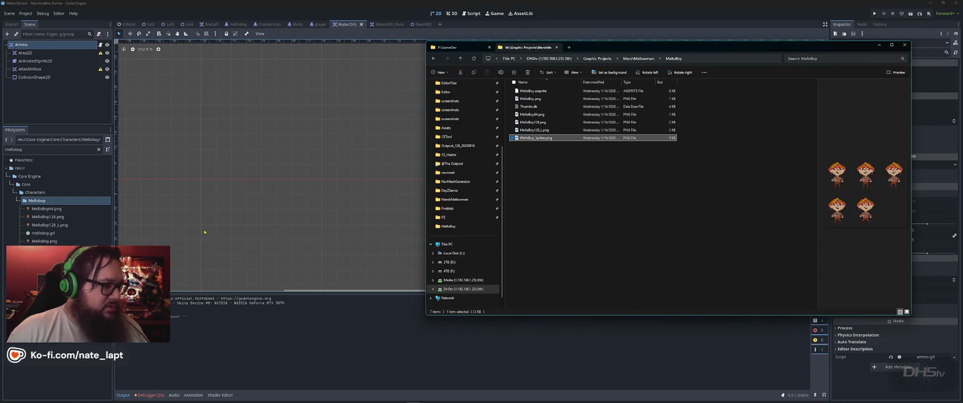
pyautogui.hotkey('alt', 'Tab')
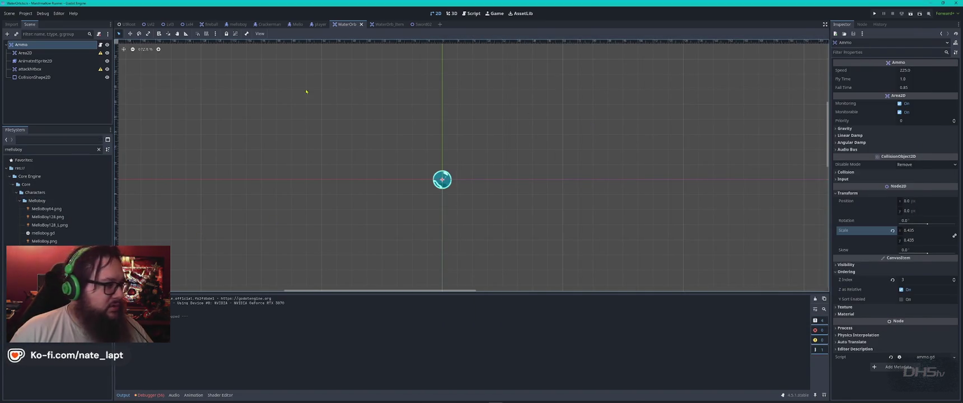
pyautogui.click(319, 24)
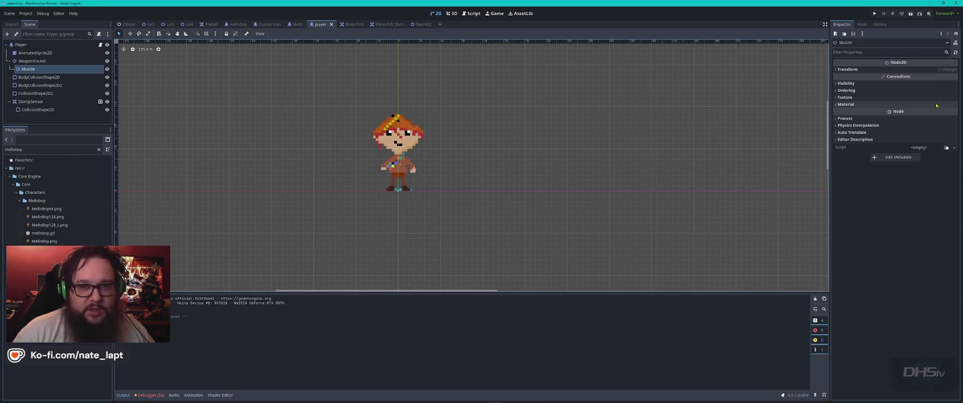
# Select the animated sprite node's idle animation and delete a wrongly dragged-in sprite sheet frame
pyautogui.click(56, 52)
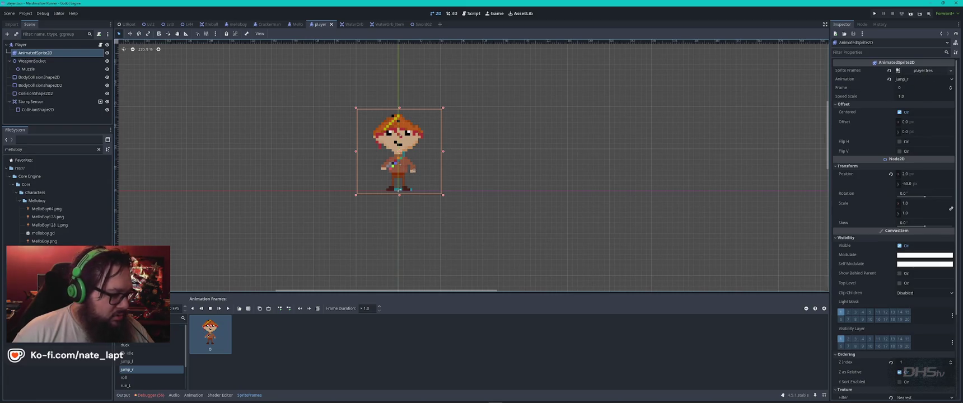
pyautogui.click(148, 353)
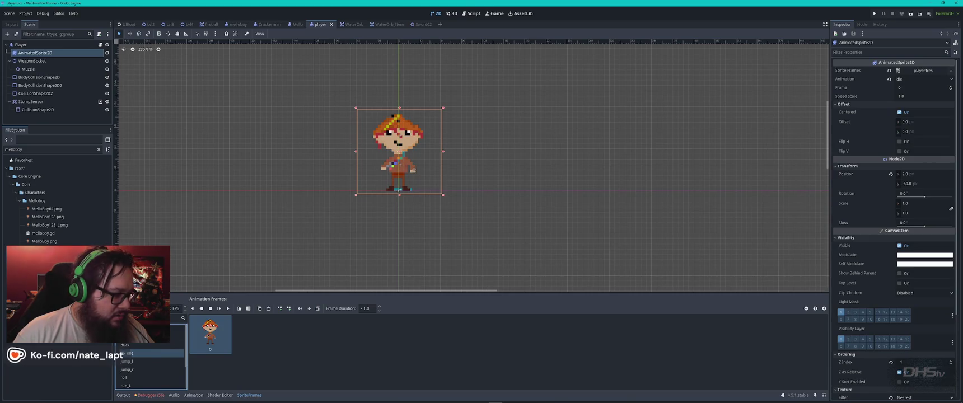
pyautogui.moveTo(45, 250); pyautogui.dragTo(277, 334)
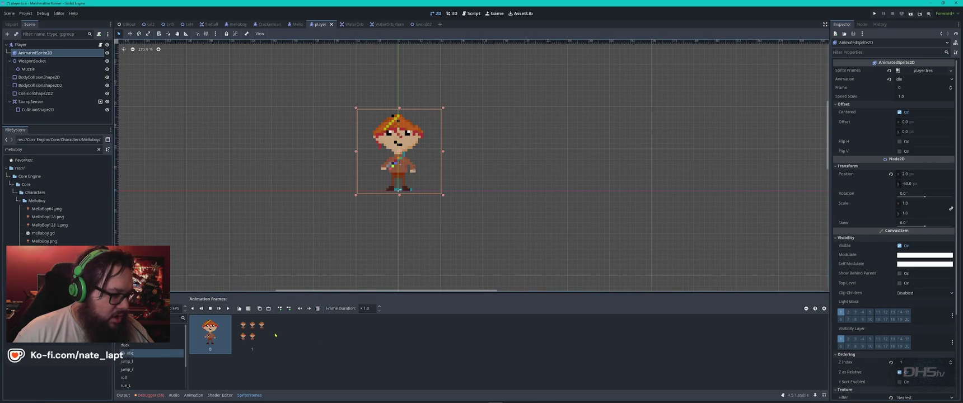
pyautogui.click(250, 337)
pyautogui.press('Delete')
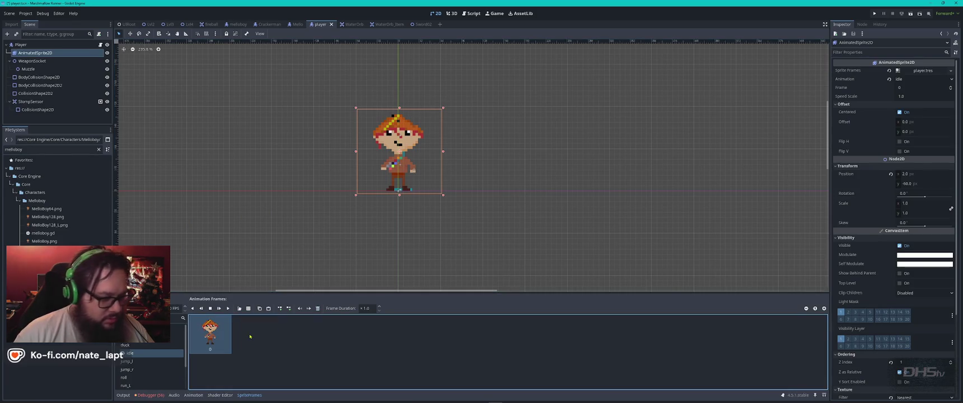
# Load MelloBoy_Sprites.png as a sprite sheet sliced into 3 columns and 2 rows
pyautogui.click(248, 308)
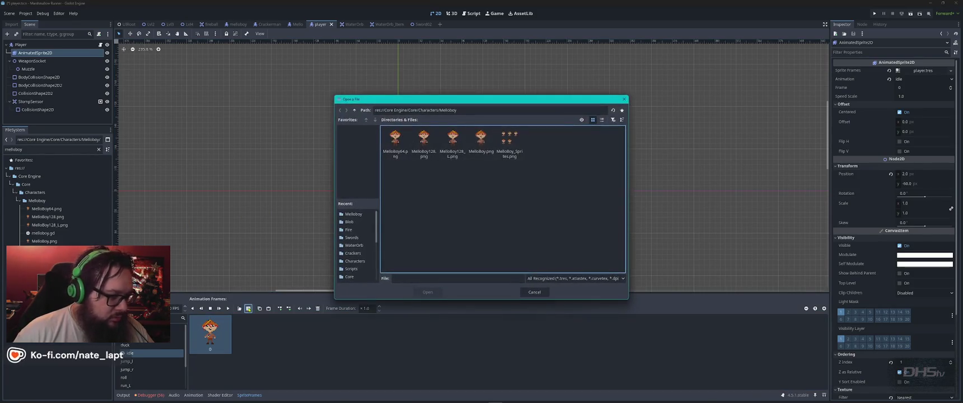
pyautogui.doubleClick(509, 144)
pyautogui.click(778, 78)
pyautogui.write('3')
pyautogui.press('Return')
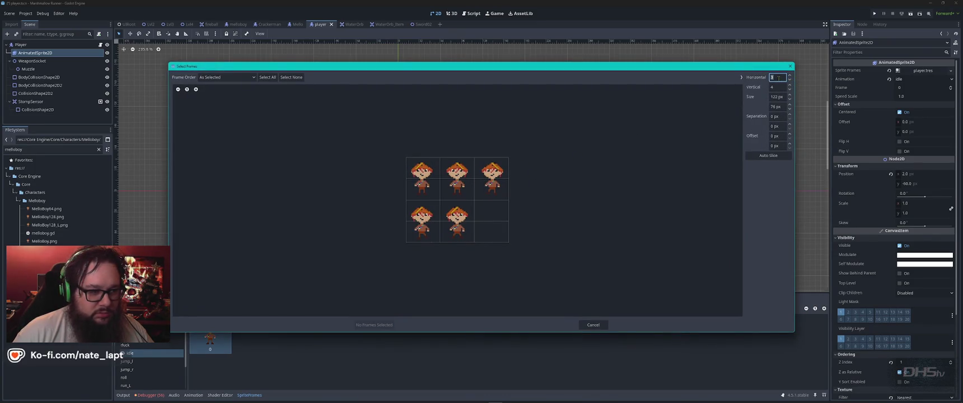
pyautogui.click(778, 88)
pyautogui.write('3')
pyautogui.press('Return')
pyautogui.write('2')
pyautogui.press('Return')
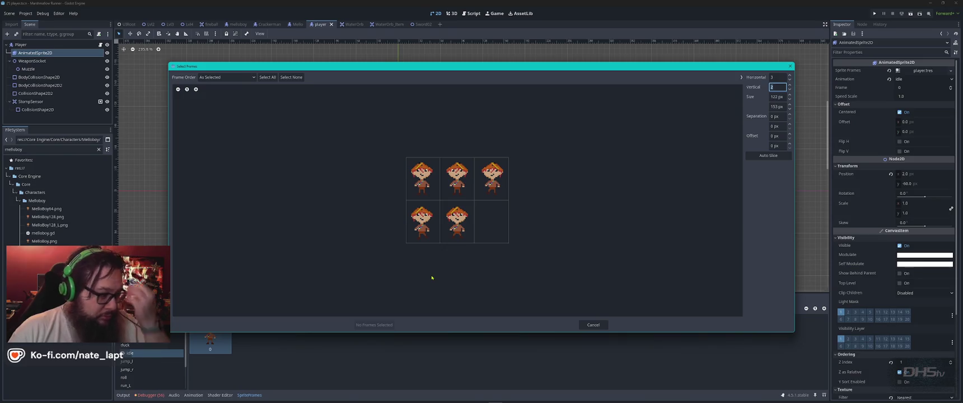
# Pick the five boy poses in the grid and add them to idle
pyautogui.click(422, 178)
pyautogui.click(457, 179)
pyautogui.click(491, 178)
pyautogui.click(423, 221)
pyautogui.click(455, 226)
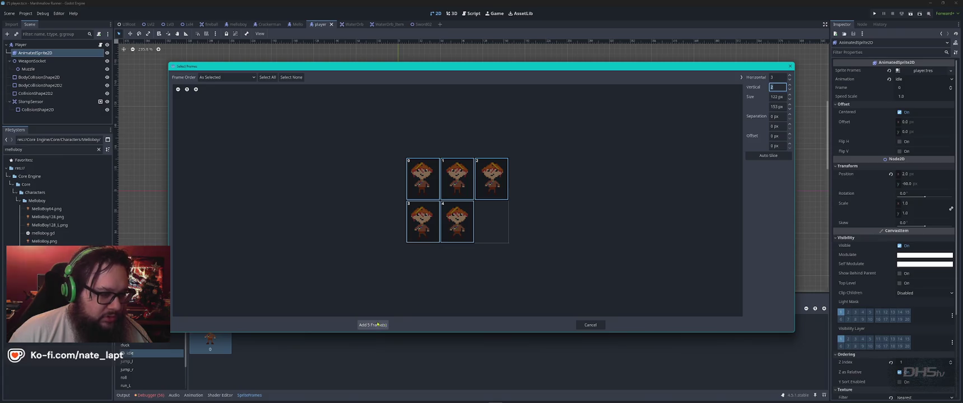
pyautogui.click(373, 325)
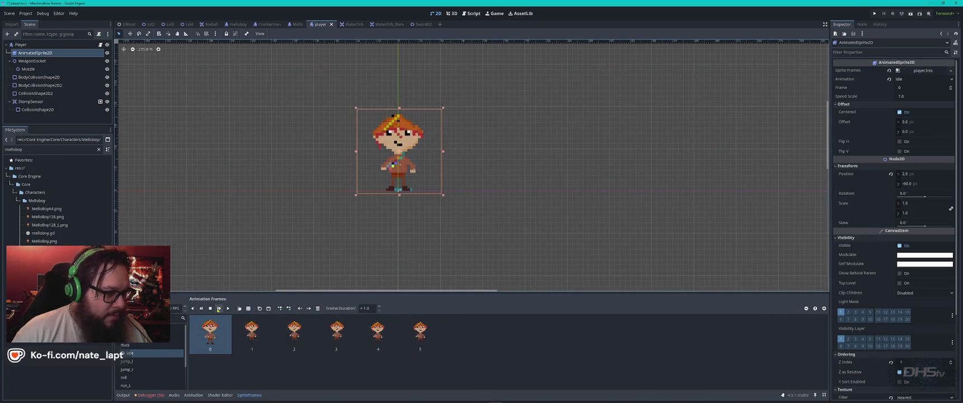
pyautogui.click(219, 308)
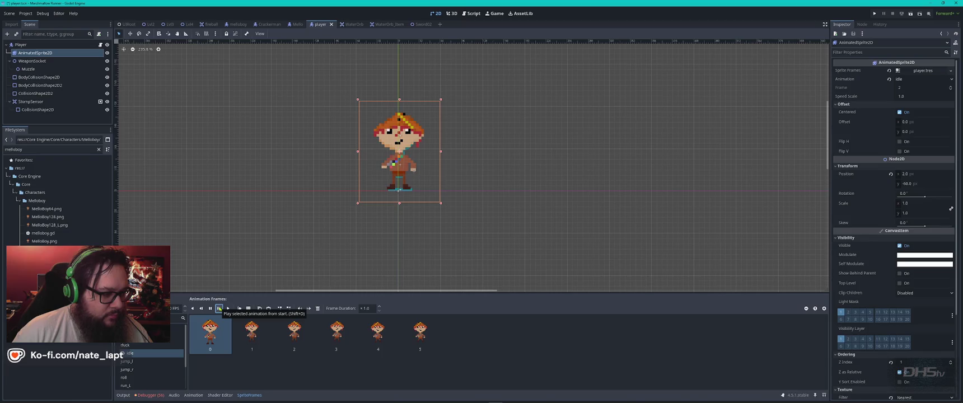
pyautogui.click(207, 336)
pyautogui.press('Delete')
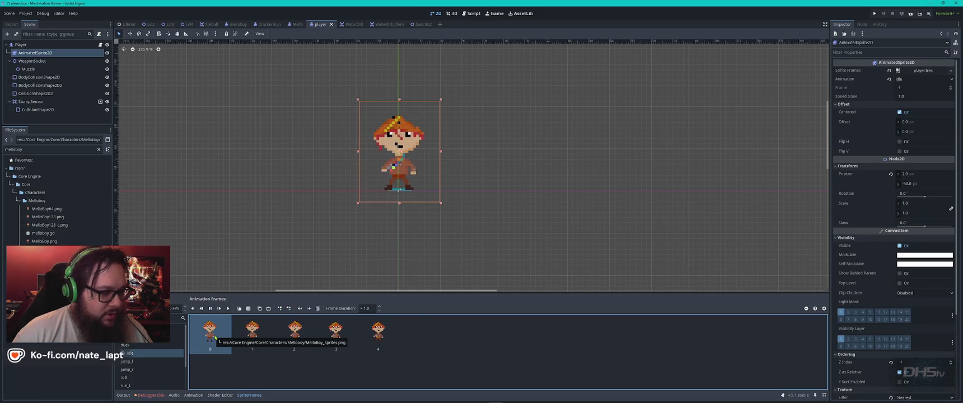
pyautogui.hotkey('ctrl', 'z')
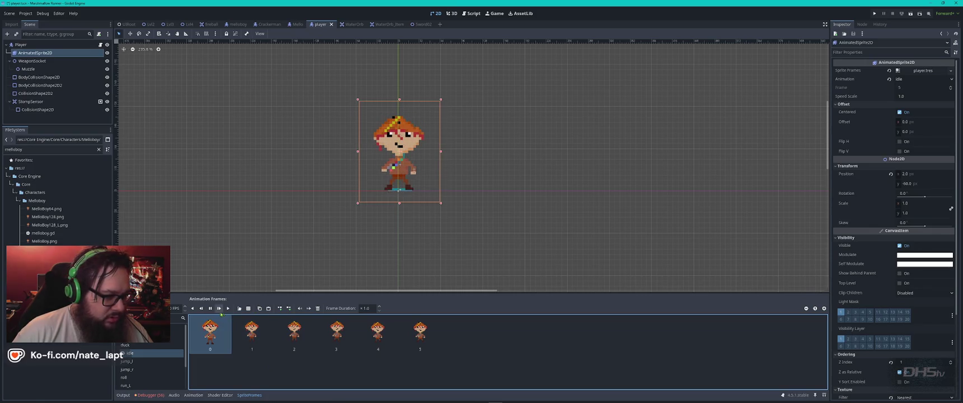
pyautogui.click(210, 309)
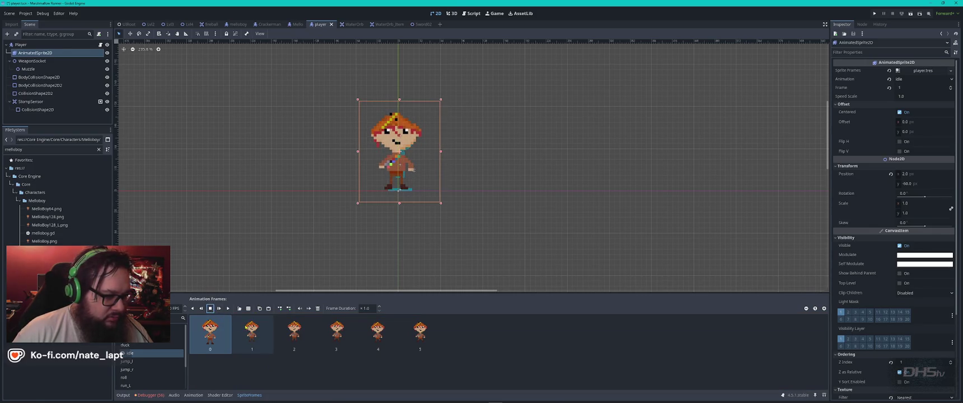
pyautogui.click(295, 331)
pyautogui.click(336, 335)
pyautogui.click(378, 336)
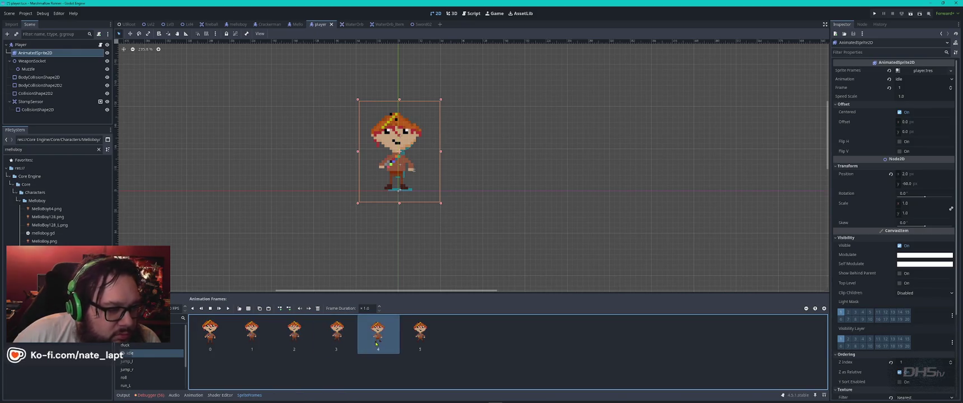
pyautogui.click(415, 341)
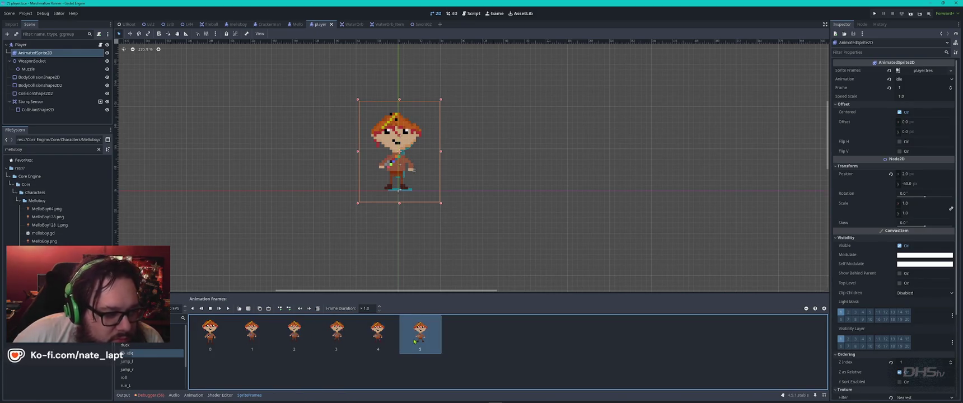
pyautogui.click(211, 338)
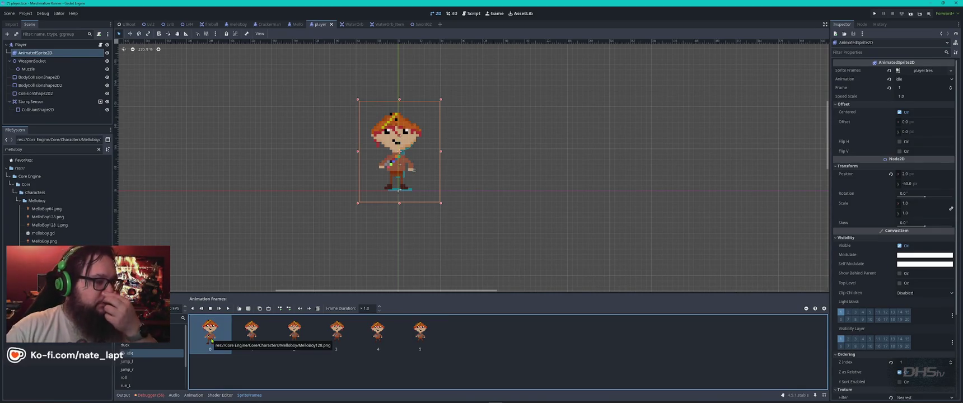
pyautogui.click(252, 334)
pyautogui.click(136, 353)
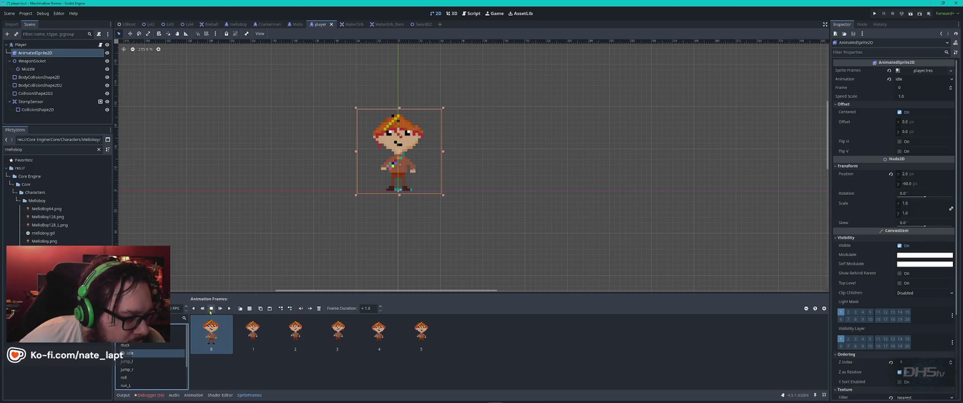
pyautogui.click(220, 309)
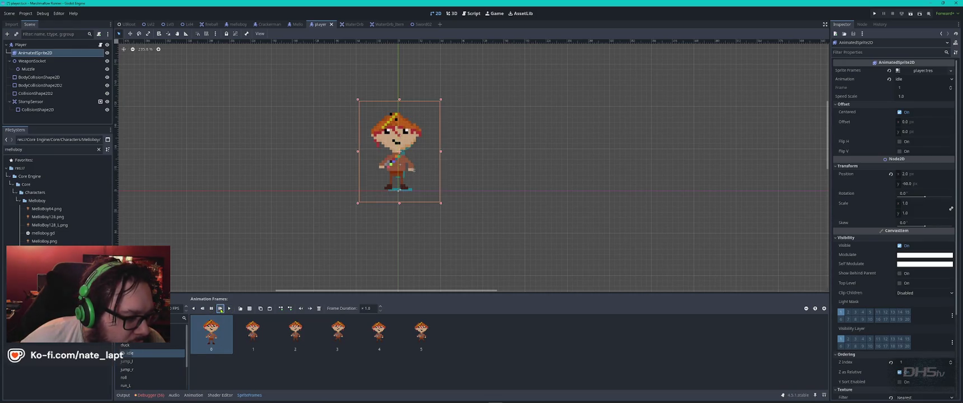
pyautogui.click(211, 309)
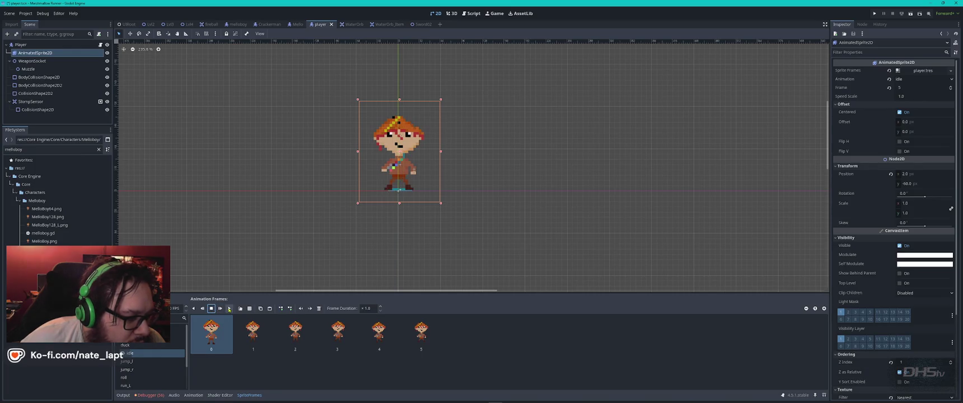
pyautogui.click(229, 309)
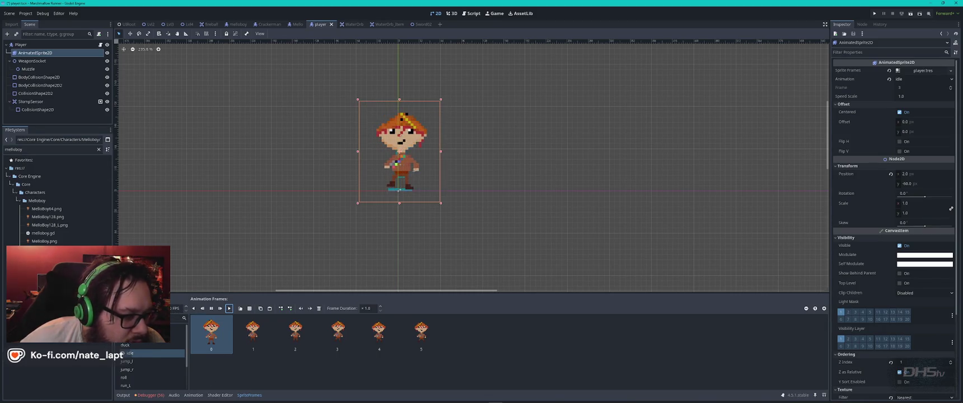
pyautogui.click(135, 347)
pyautogui.click(130, 354)
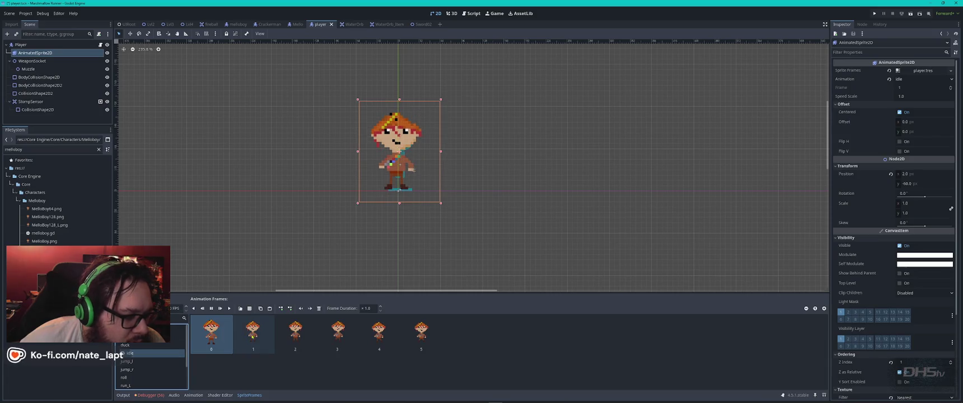
pyautogui.click(257, 335)
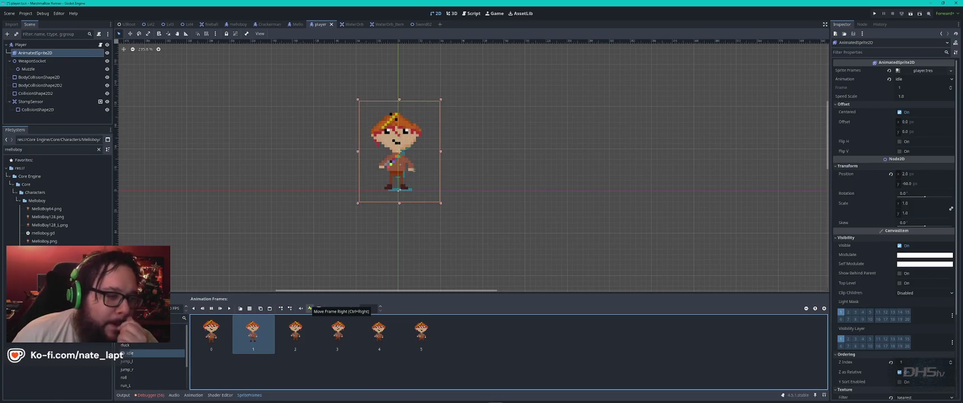
# Browse the jump_r, run_R and run_attackd animations, inspecting run_attackd's frames
pyautogui.click(124, 370)
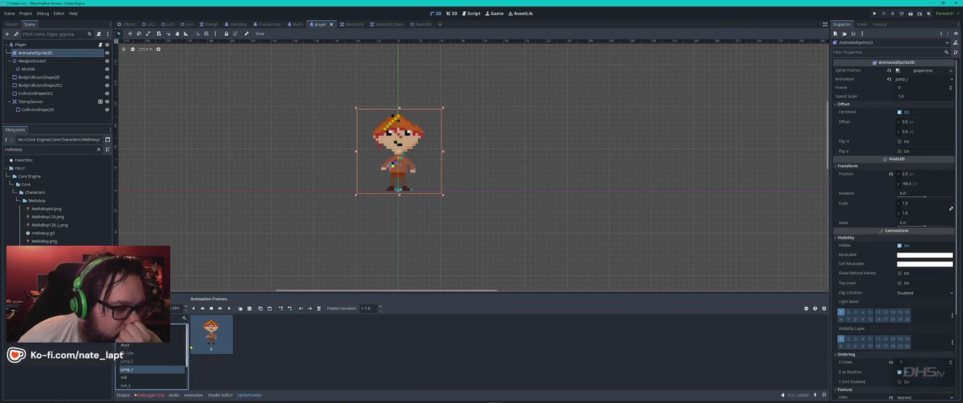
pyautogui.click(140, 363)
pyautogui.scroll(-1, 141, 365)
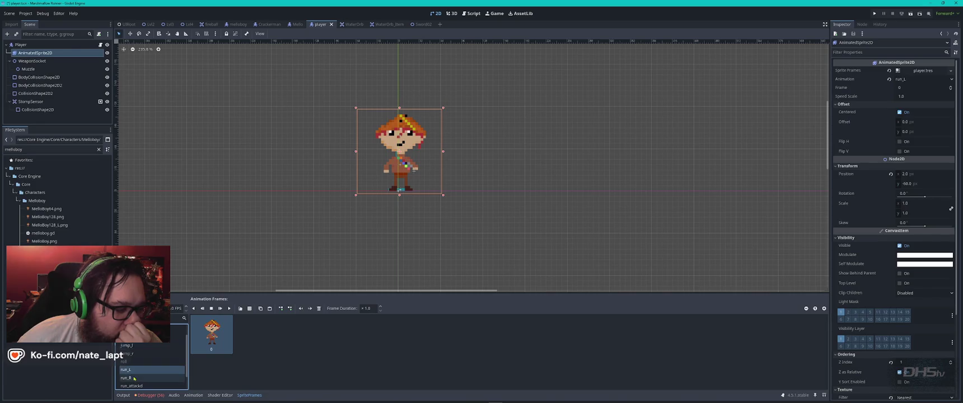
pyautogui.click(134, 378)
pyautogui.click(133, 386)
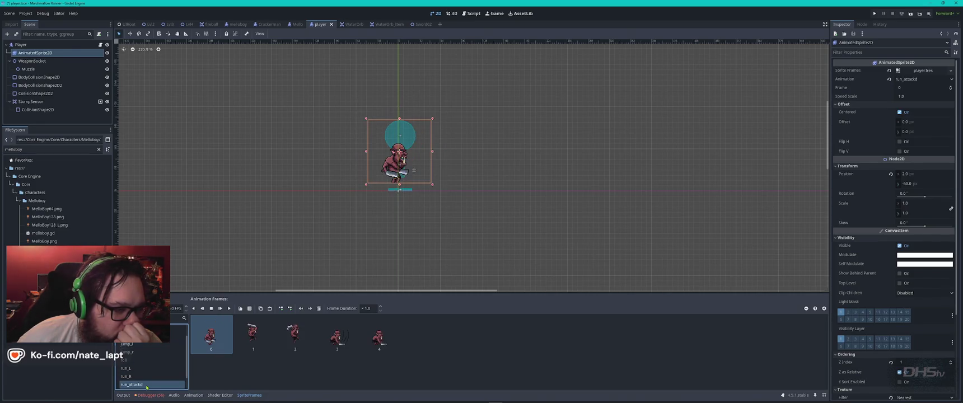
pyautogui.click(252, 333)
pyautogui.click(294, 336)
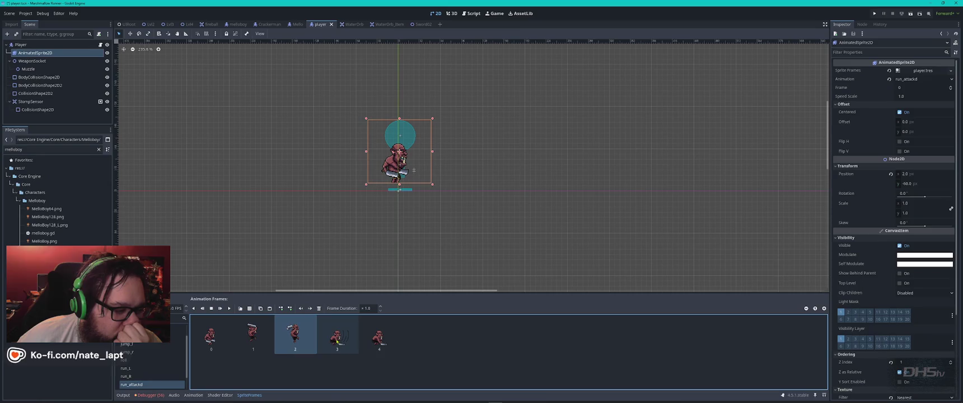
pyautogui.click(338, 342)
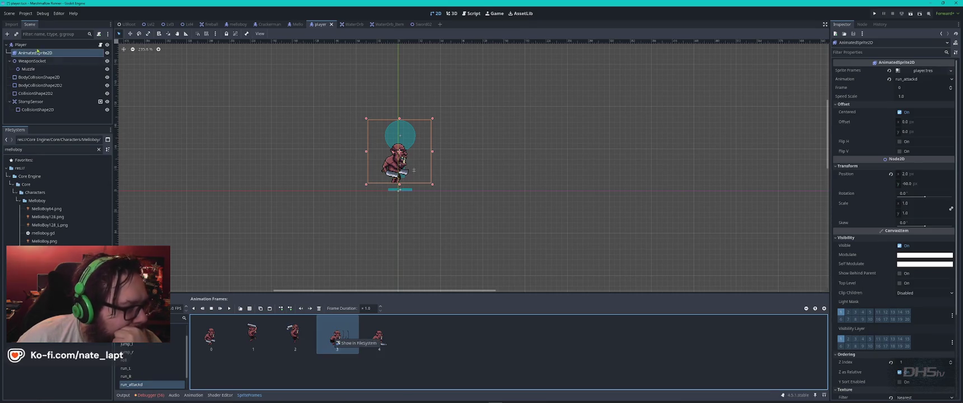
# Reselect the animated sprite node and show the idle animation's frames
pyautogui.click(39, 85)
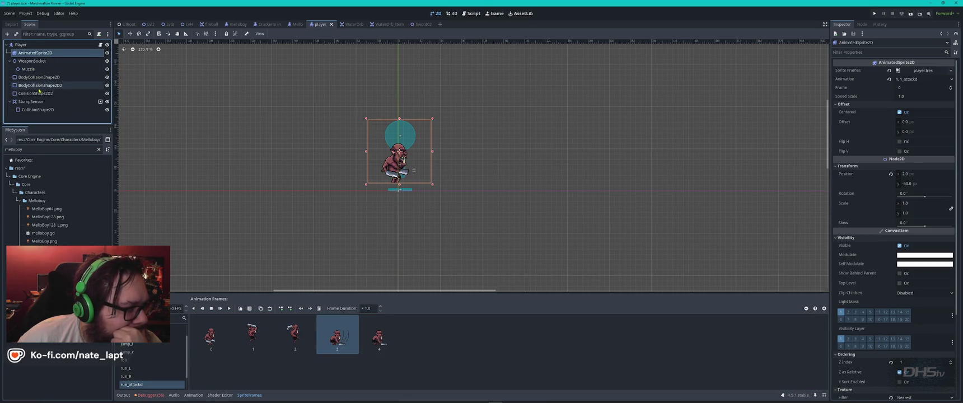
pyautogui.click(45, 53)
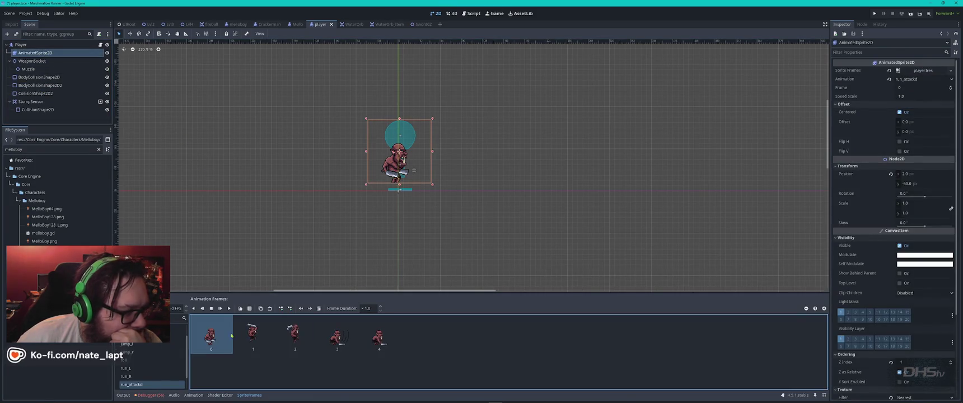
pyautogui.click(262, 332)
pyautogui.scroll(2, 148, 348)
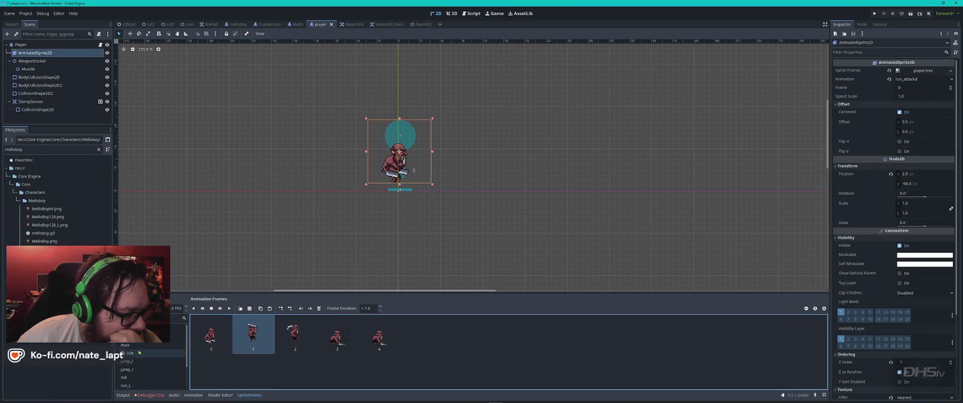
pyautogui.click(139, 353)
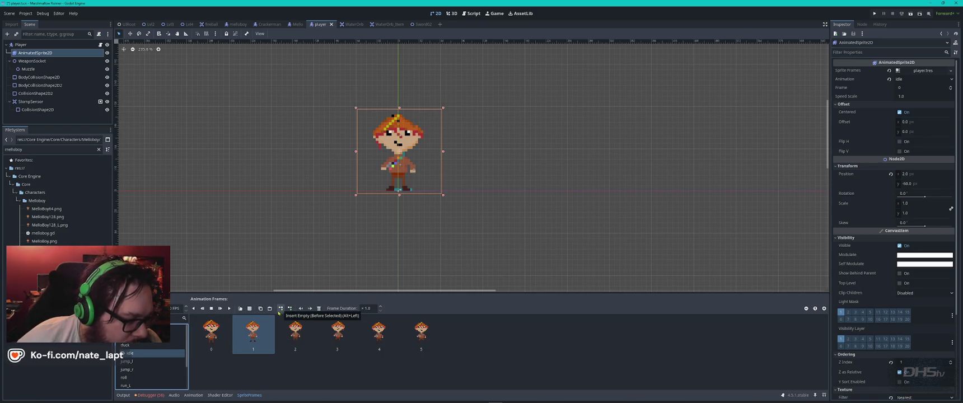
# Play and then stop the idle animation preview
pyautogui.click(213, 335)
pyautogui.rightClick(254, 333)
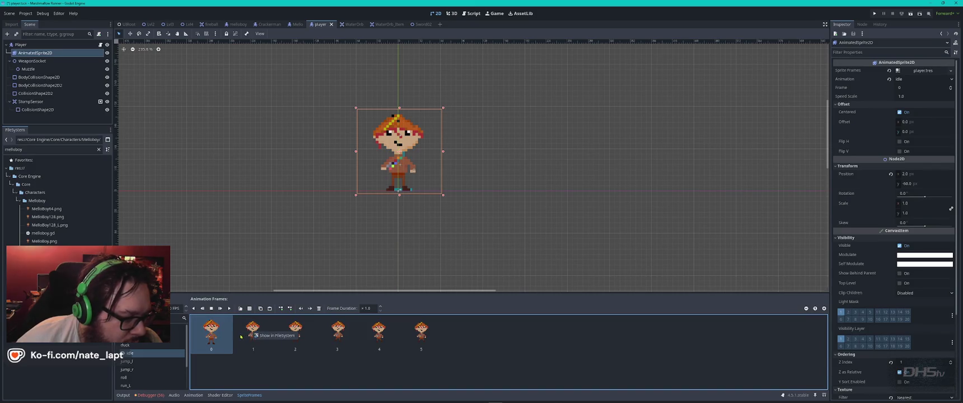
pyautogui.click(263, 363)
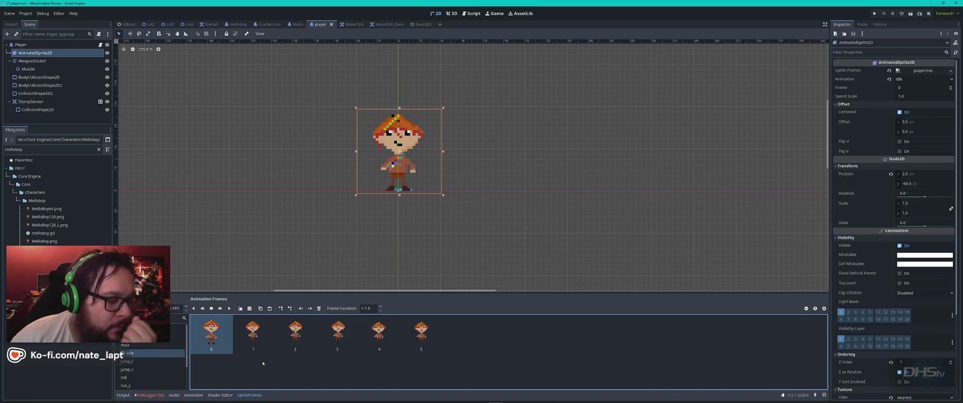
pyautogui.click(229, 309)
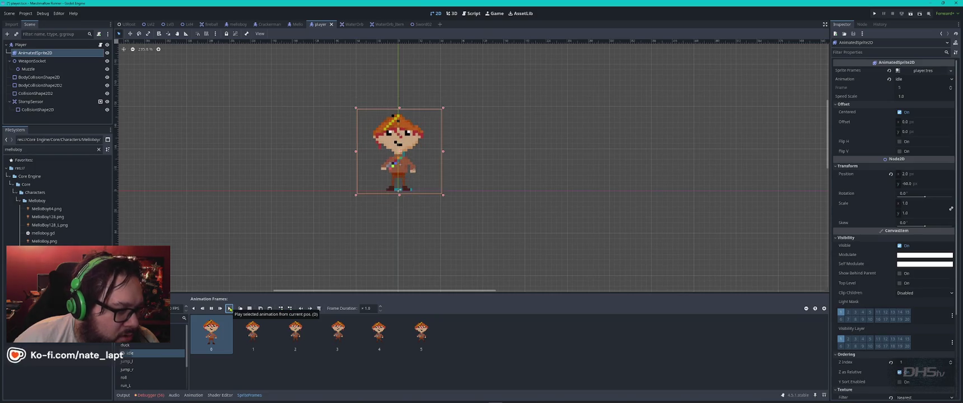
pyautogui.click(212, 308)
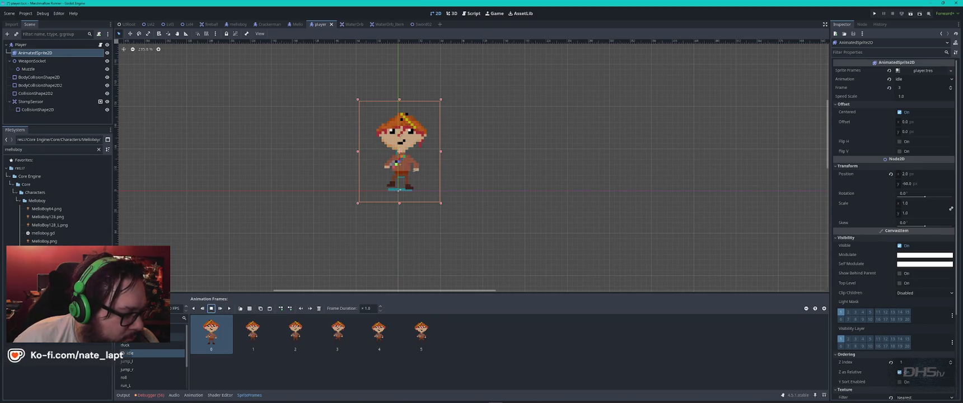
# Switch via attack1 to the one-frame jump_l animation and begin adding sprite sheet frames
pyautogui.click(152, 330)
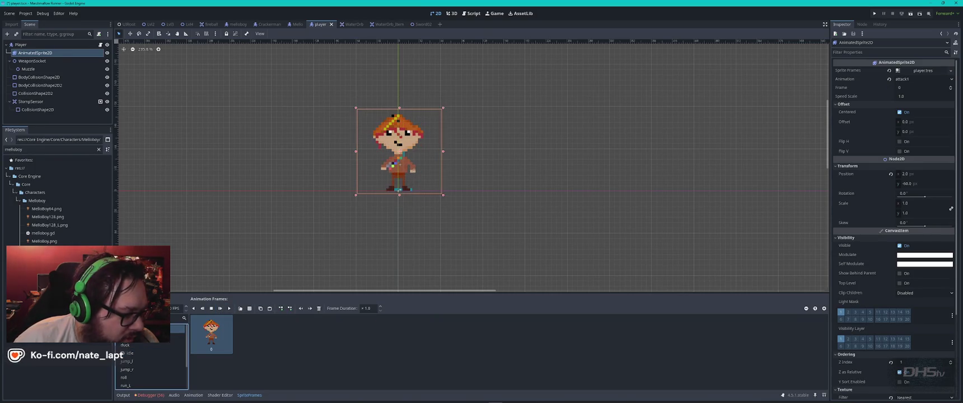
pyautogui.click(141, 362)
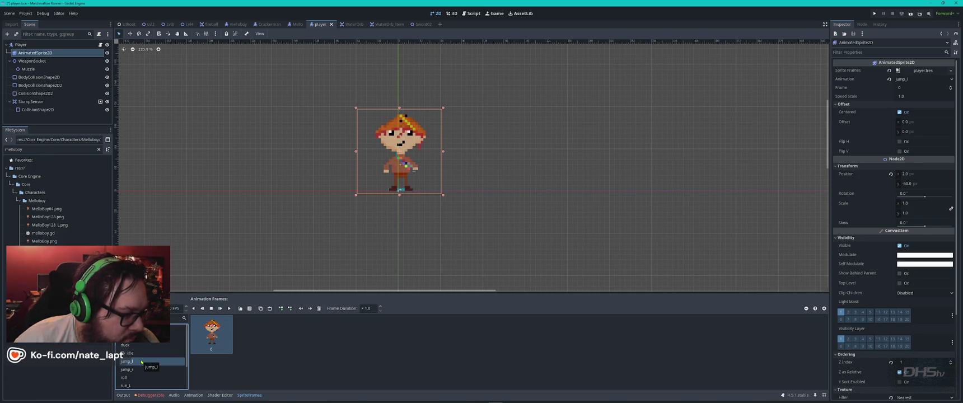
pyautogui.click(250, 308)
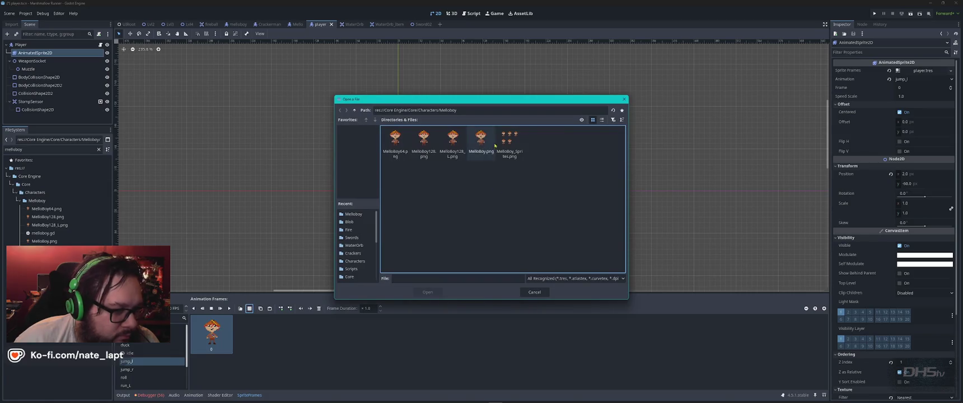
# Load MelloBoy_Sprites.png and add its first pose plus two bottom-row poses to jump_l
pyautogui.doubleClick(509, 145)
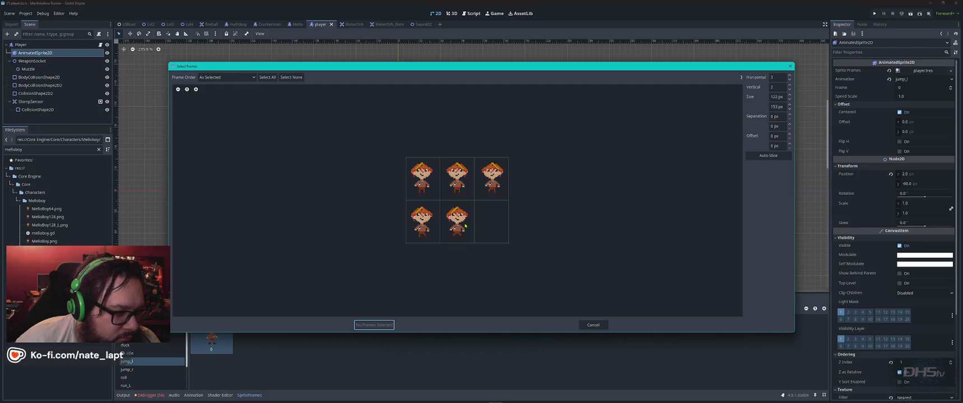
pyautogui.click(425, 180)
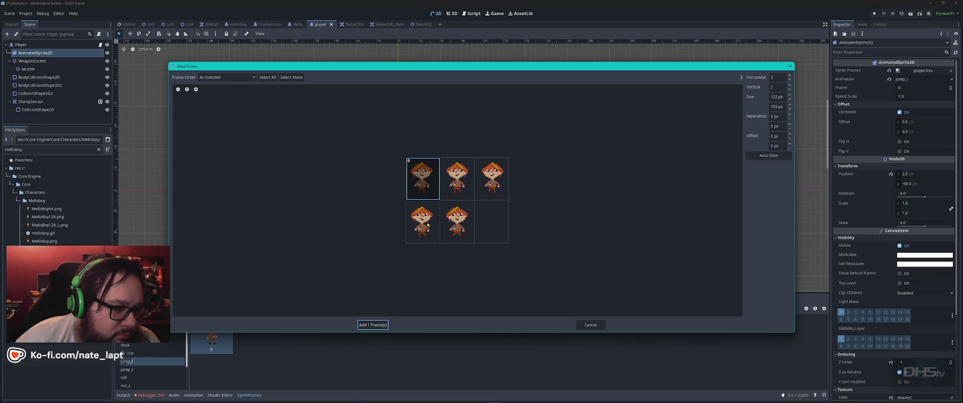
pyautogui.click(434, 224)
pyautogui.click(457, 220)
pyautogui.click(375, 324)
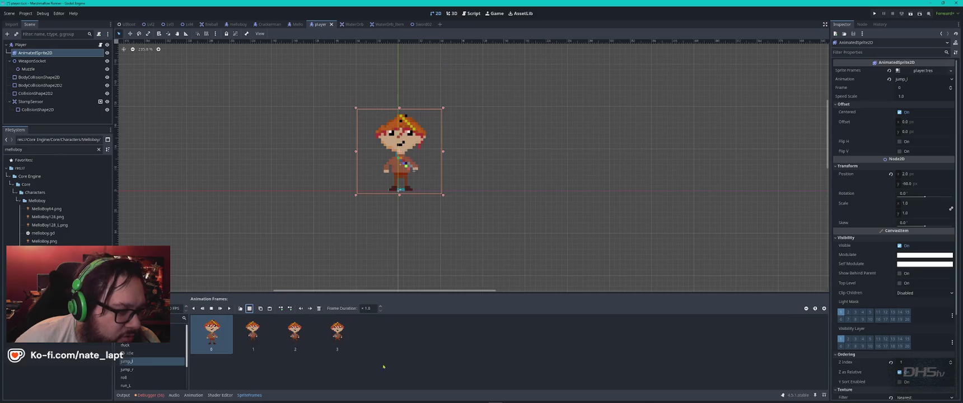
# Preview the jump_l animation several times
pyautogui.click(229, 309)
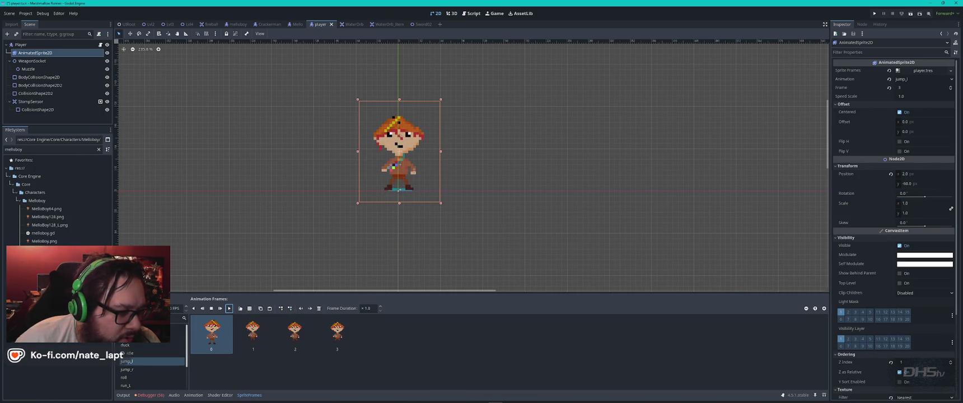
pyautogui.click(229, 309)
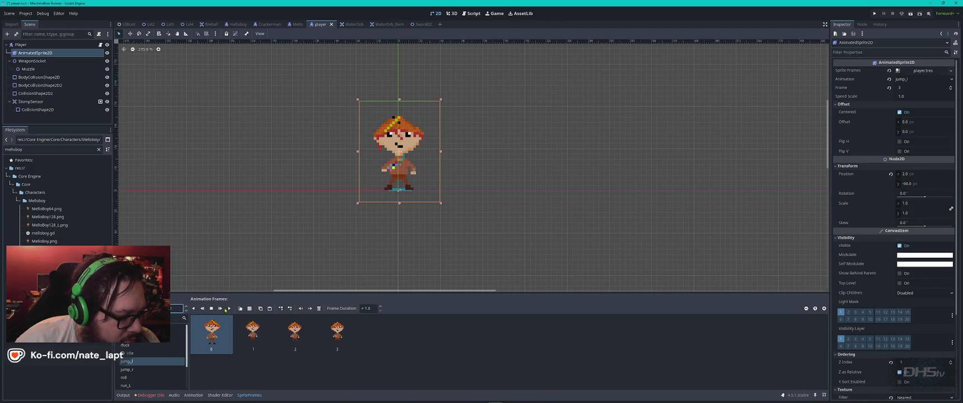
pyautogui.click(229, 308)
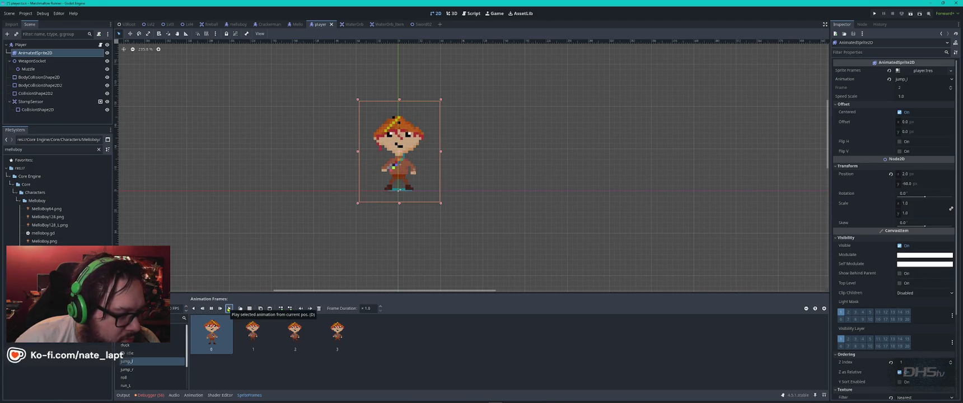
pyautogui.click(229, 308)
# Give frame 0 a 2.0 duration, replay jump_l, and switch to Aseprite
pyautogui.click(367, 308)
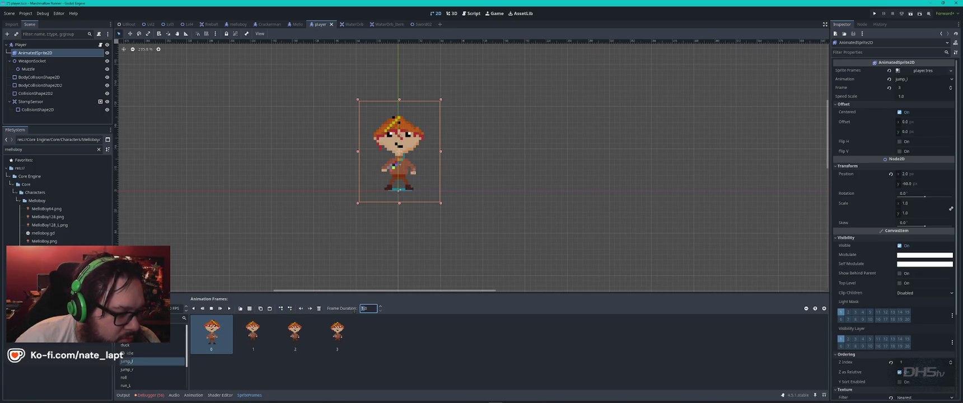
pyautogui.write('2')
pyautogui.press('Return')
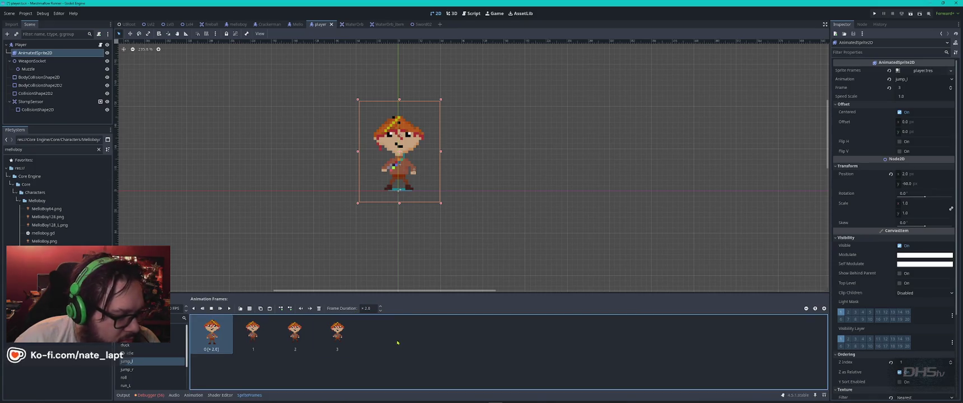
pyautogui.click(230, 309)
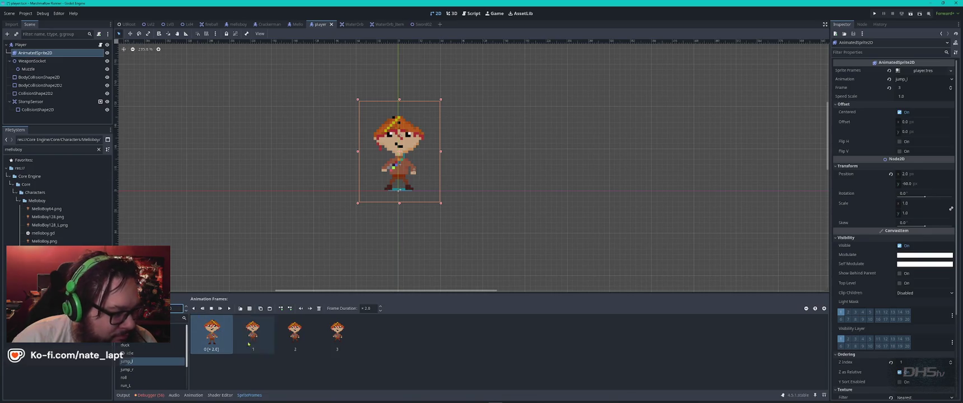
pyautogui.click(229, 309)
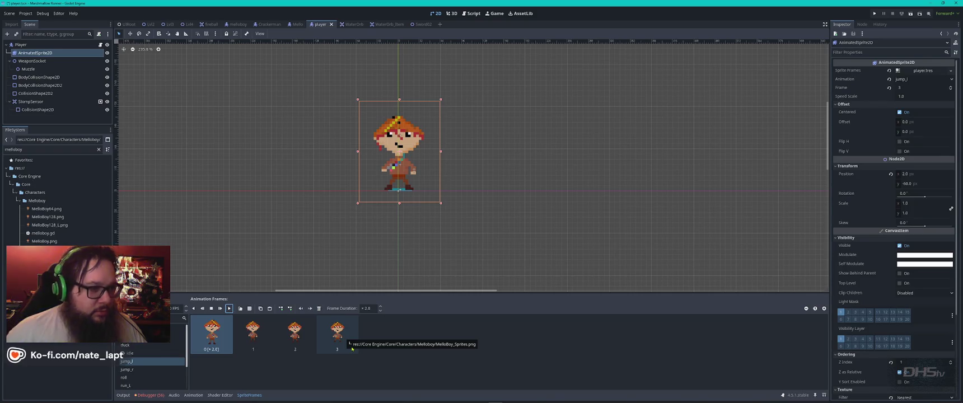
pyautogui.hotkey('alt', 'Tab')
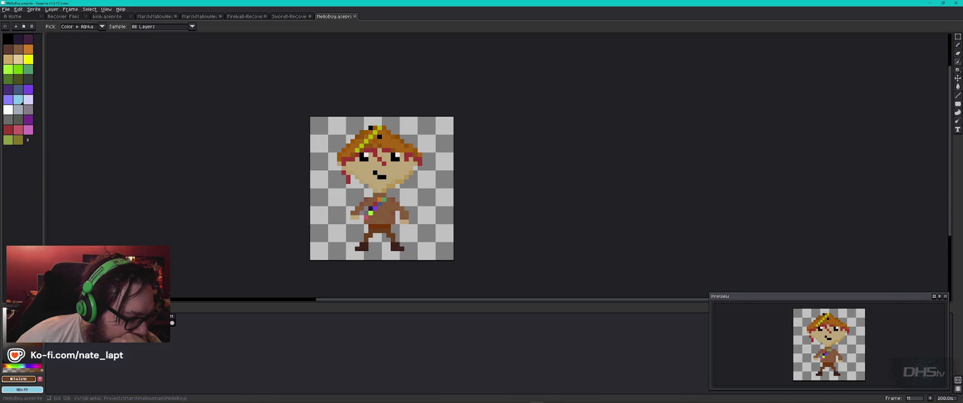
# Flip between frames 2 and 11 to compare the boy's leg poses
pyautogui.click(112, 323)
pyautogui.click(173, 323)
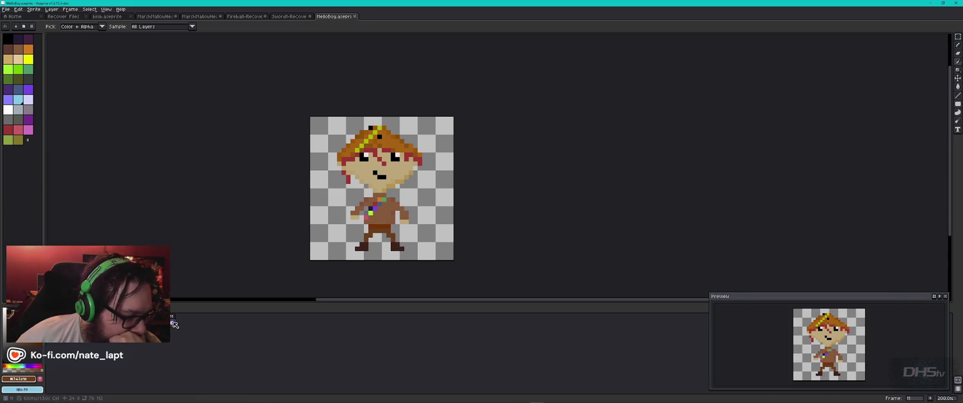
pyautogui.click(172, 325)
pyautogui.click(175, 325)
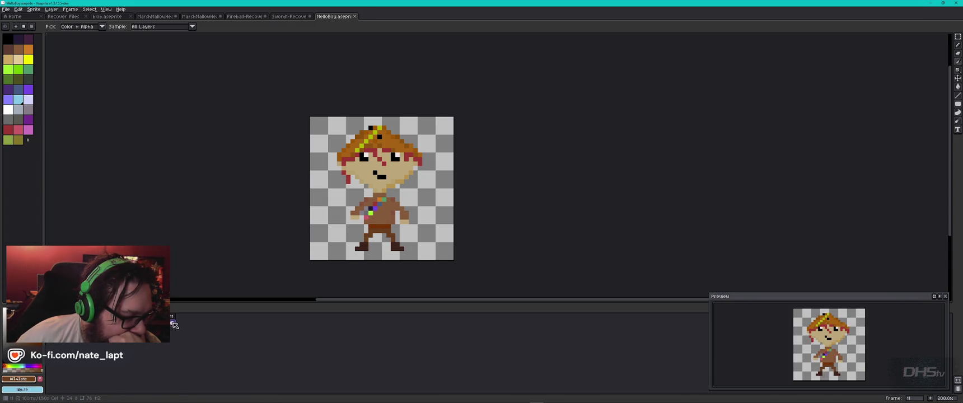
# Add a new frame 12 after frame 11 and move its sprite up 8 pixels
pyautogui.click(67, 10)
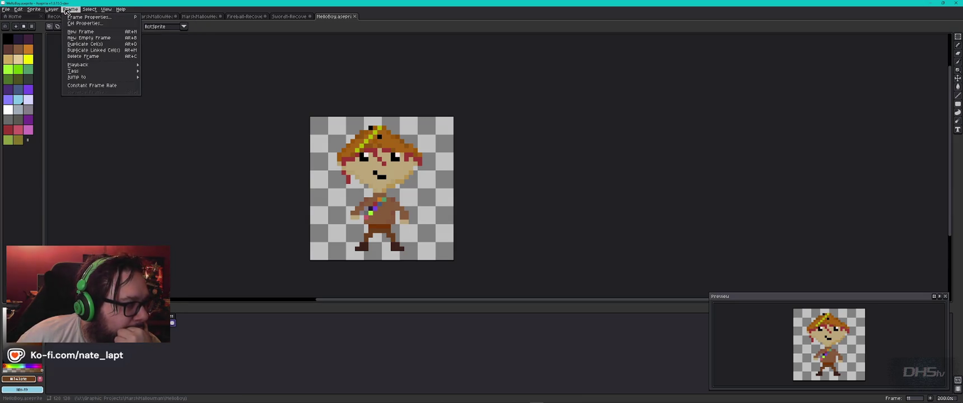
pyautogui.click(97, 32)
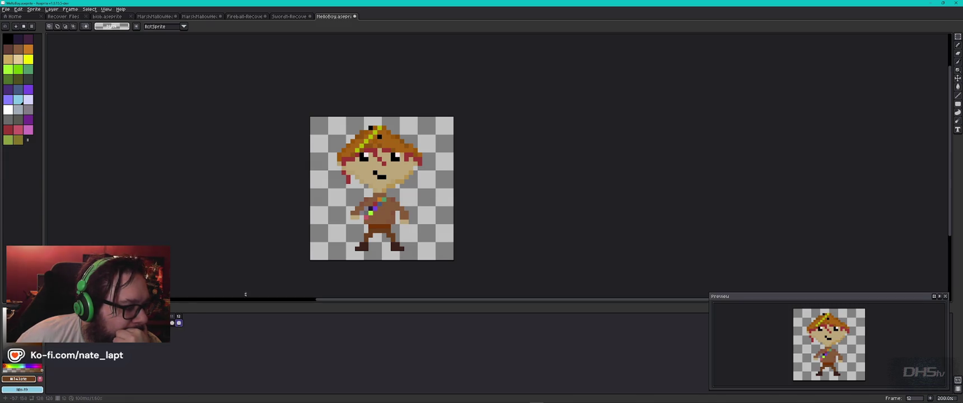
pyautogui.hotkey('ctrl', 'a')
pyautogui.moveTo(394, 227); pyautogui.dragTo(394, 217)
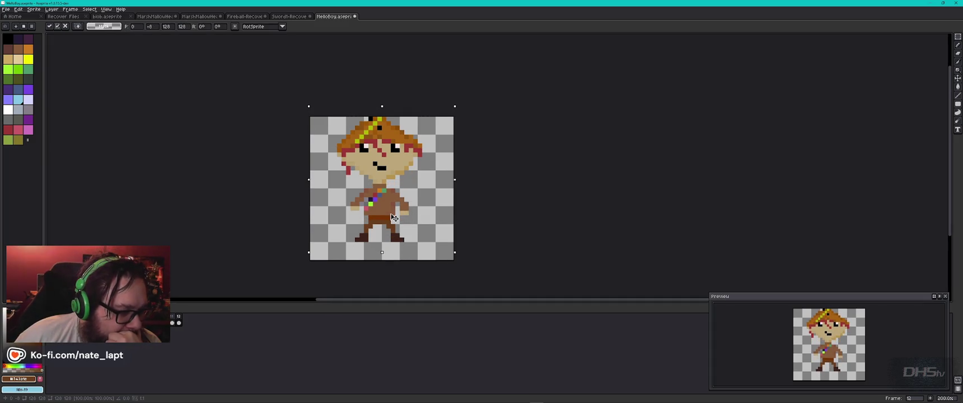
pyautogui.press(',')
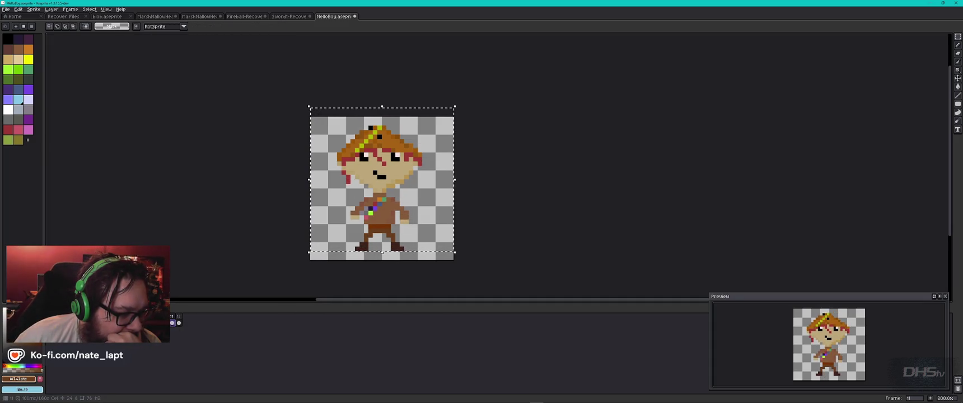
pyautogui.press('.')
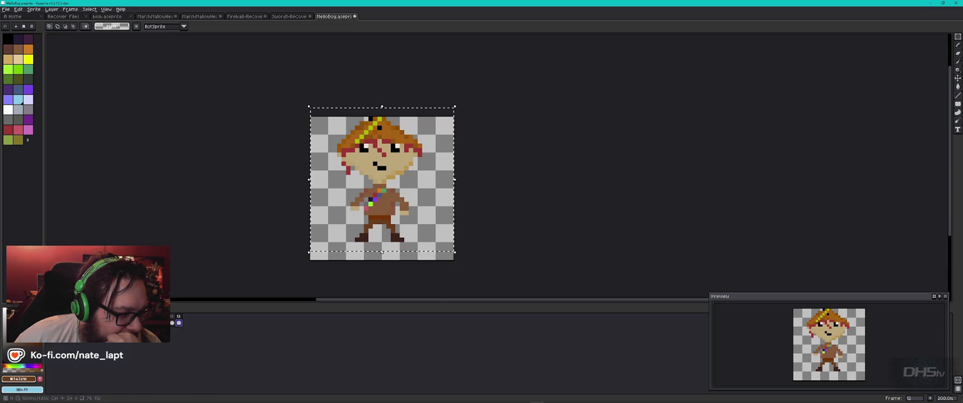
# Paste the copied sprite into frame 12, raise it 3 pixels, and shift it about 4 pixels left
pyautogui.hotkey('ctrl', 'd')
pyautogui.hotkey('ctrl', 'v')
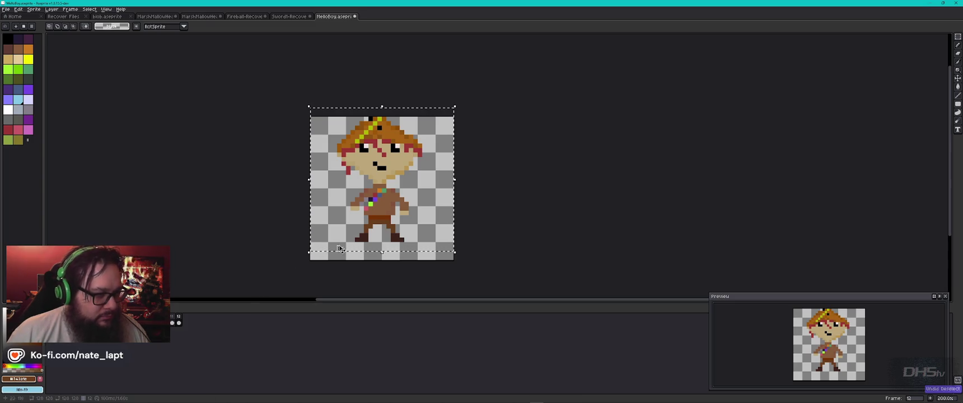
pyautogui.press('Right')
pyautogui.press('Right')
pyautogui.press('Right')
pyautogui.press('Down')
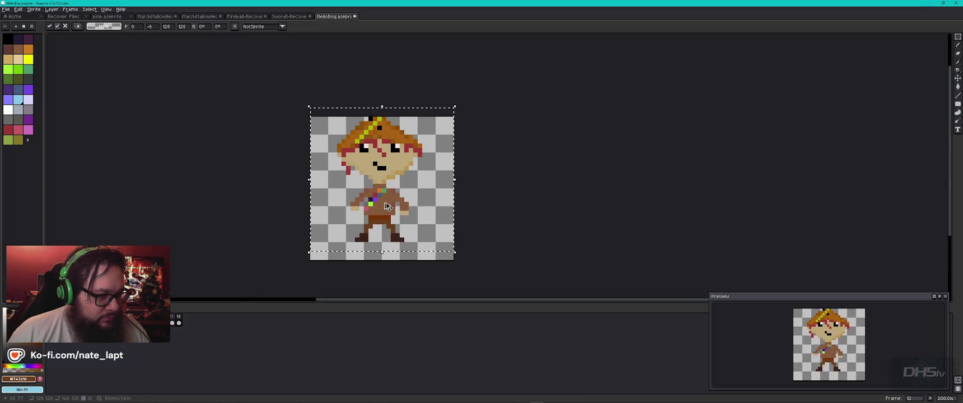
pyautogui.moveTo(391, 198); pyautogui.dragTo(391, 195)
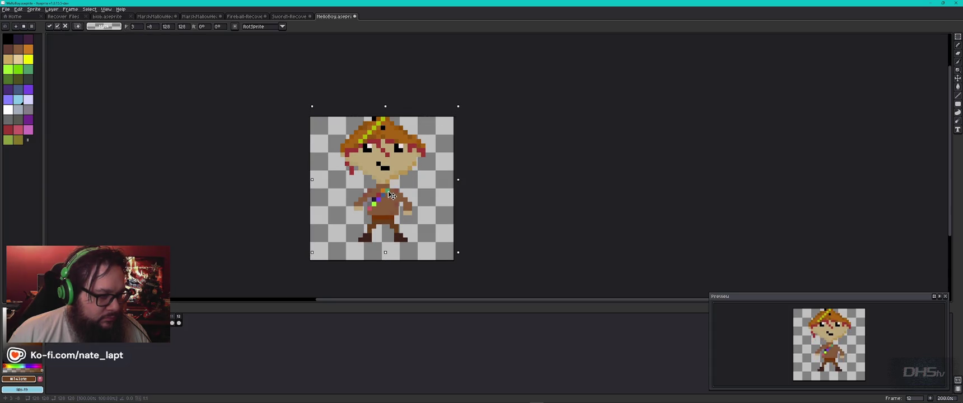
pyautogui.click(179, 323)
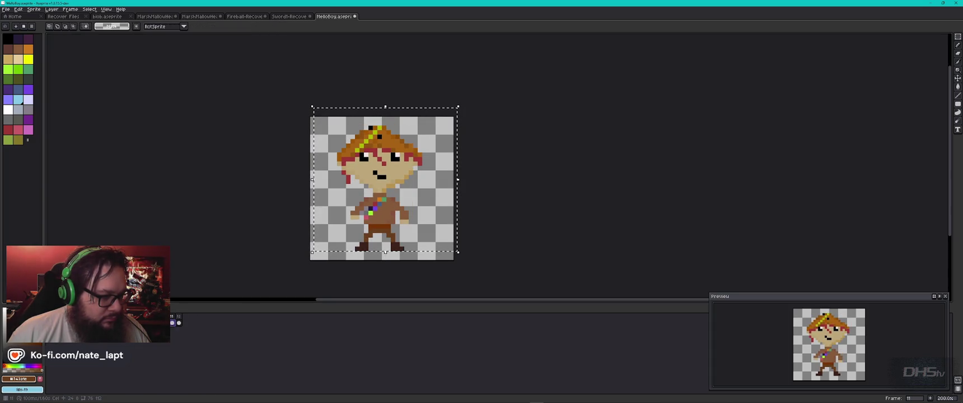
pyautogui.press('Left')
pyautogui.press('Left')
pyautogui.press('Left')
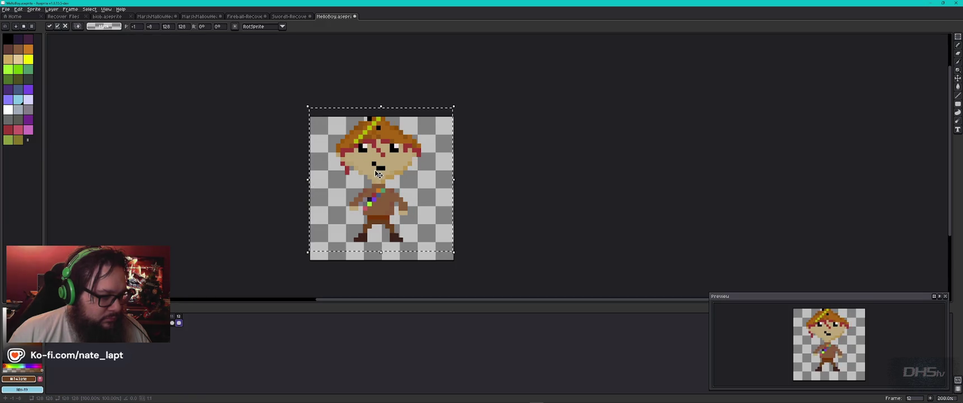
pyautogui.press('Return')
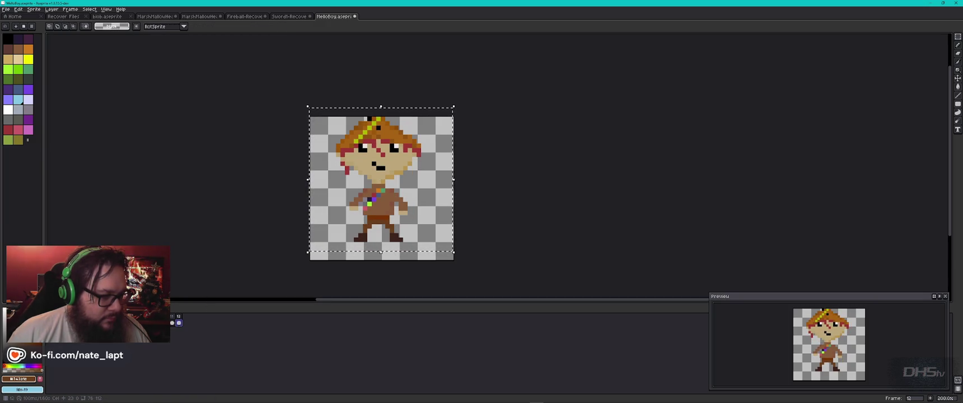
# Deselect and export the sprite sheet via File > Export, overwriting MelloBoy_Sprites.png, then return to Godot
pyautogui.hotkey('ctrl', 'd')
pyautogui.rightClick(463, 183)
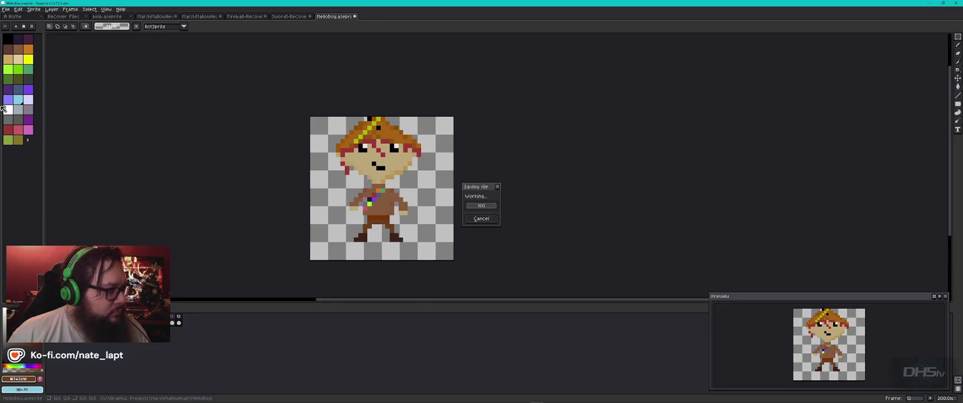
pyautogui.click(6, 9)
pyautogui.moveTo(22, 64)
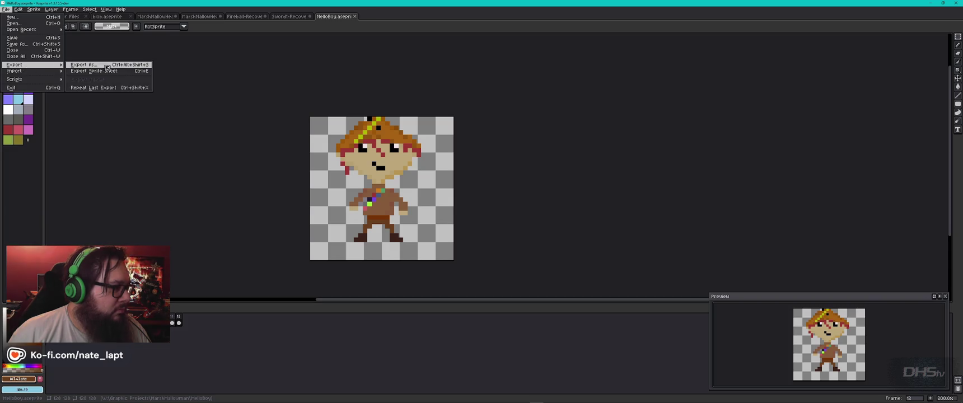
pyautogui.click(98, 71)
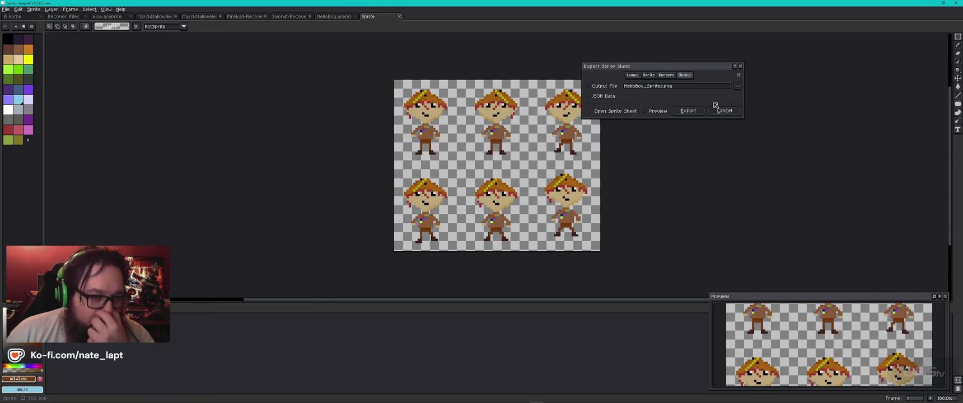
pyautogui.click(689, 110)
pyautogui.click(445, 217)
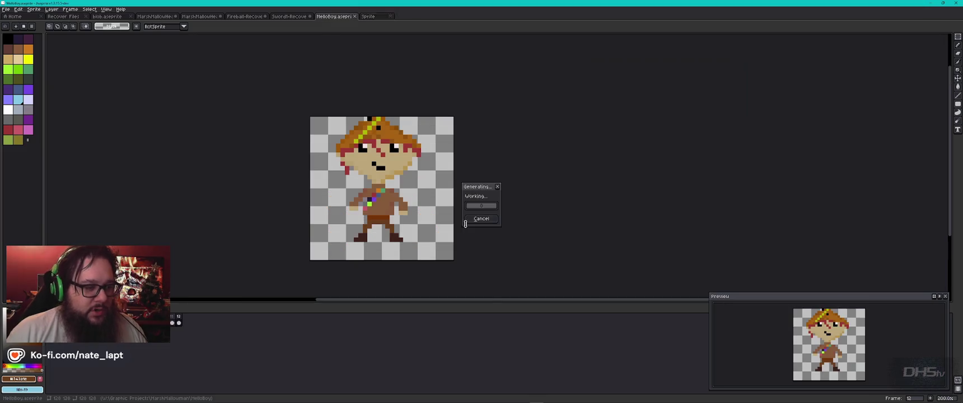
pyautogui.hotkey('alt', 'Tab')
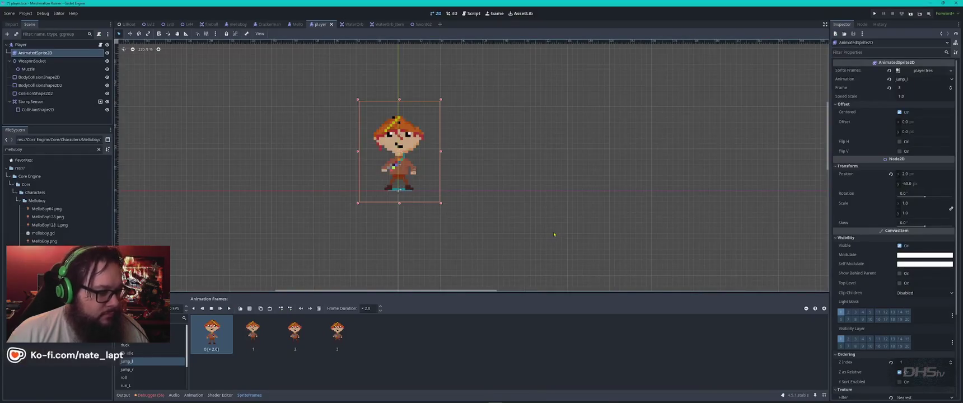
# Open the sprite sheet picker, cancel it, and check the re-exported file in File Explorer
pyautogui.click(249, 308)
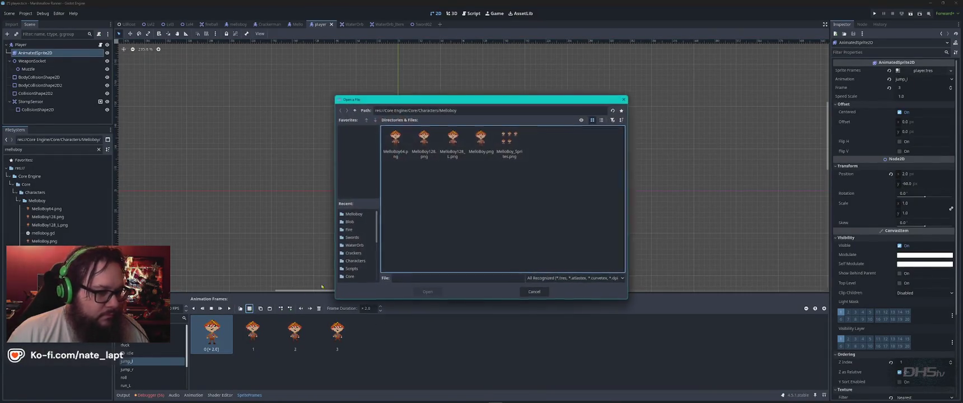
pyautogui.doubleClick(502, 151)
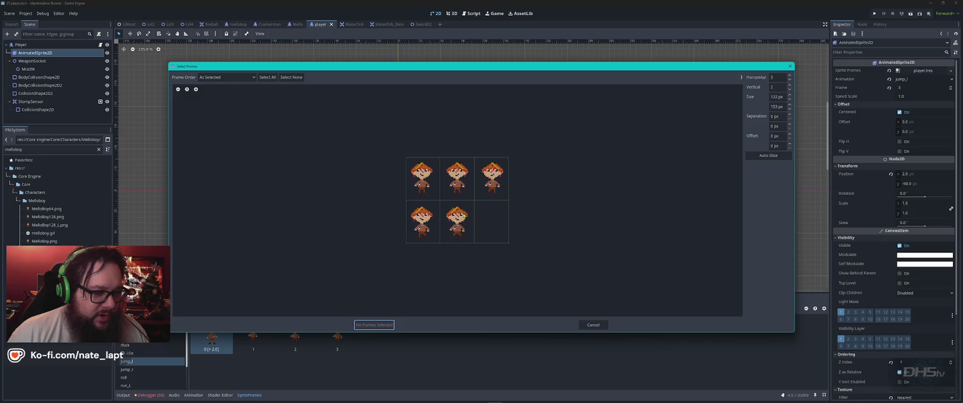
pyautogui.press('Escape')
pyautogui.hotkey('alt', 'Tab')
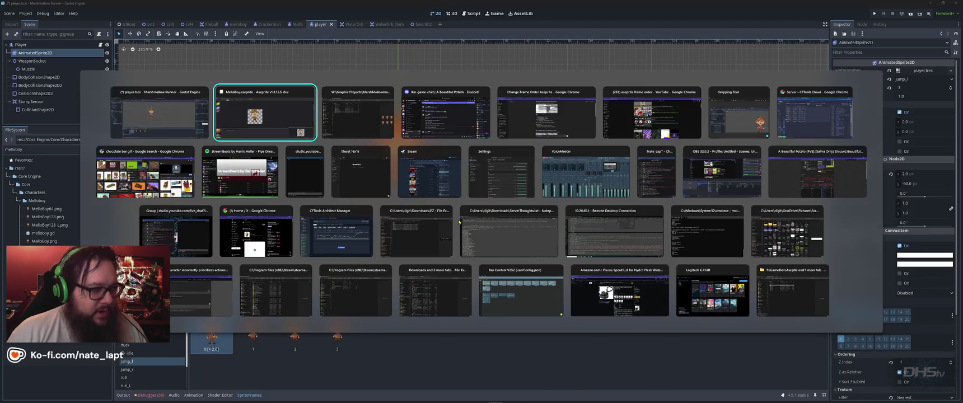
pyautogui.hotkey('alt', 'Tab')
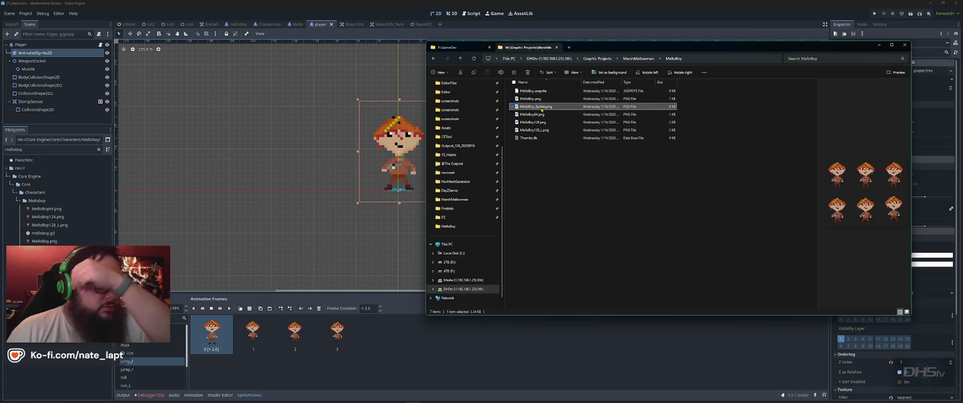
pyautogui.moveTo(532, 106)
pyautogui.mouseDown()
pyautogui.moveTo(516, 106)
pyautogui.moveTo(420, 208)
pyautogui.moveTo(381, 183)
pyautogui.mouseUp()
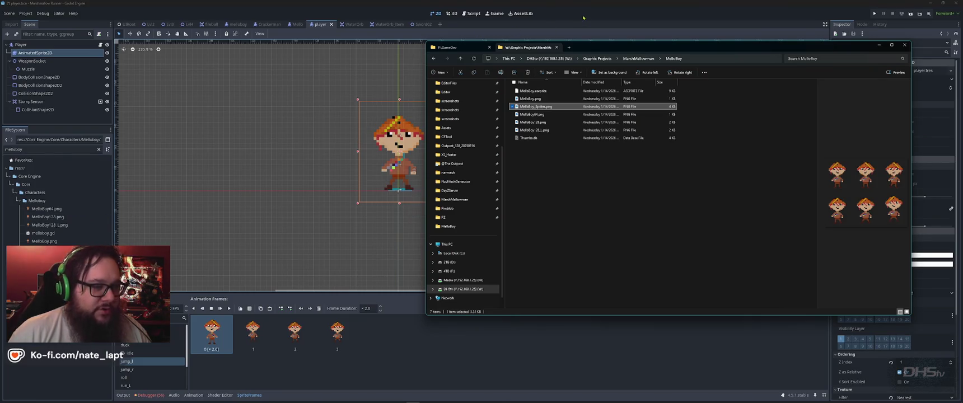
pyautogui.click(583, 17)
# Reload the updated MelloBoy_Sprites.png and add its sixth pose to jump_l
pyautogui.click(240, 308)
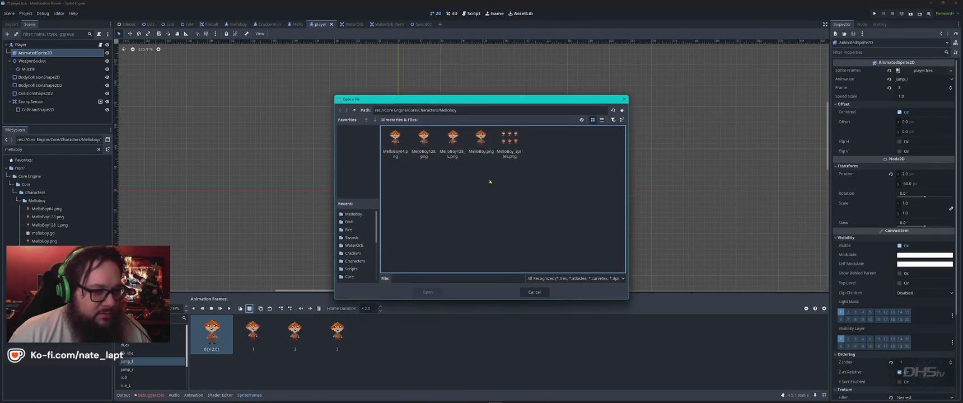
pyautogui.doubleClick(509, 143)
pyautogui.click(496, 213)
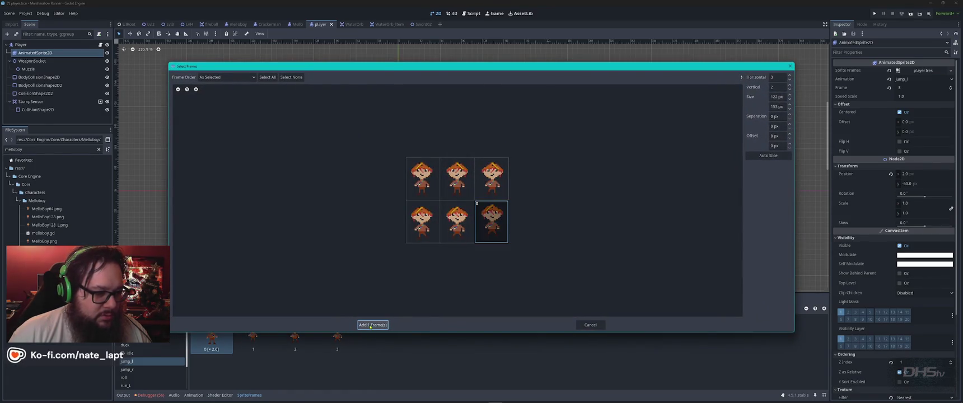
pyautogui.click(374, 325)
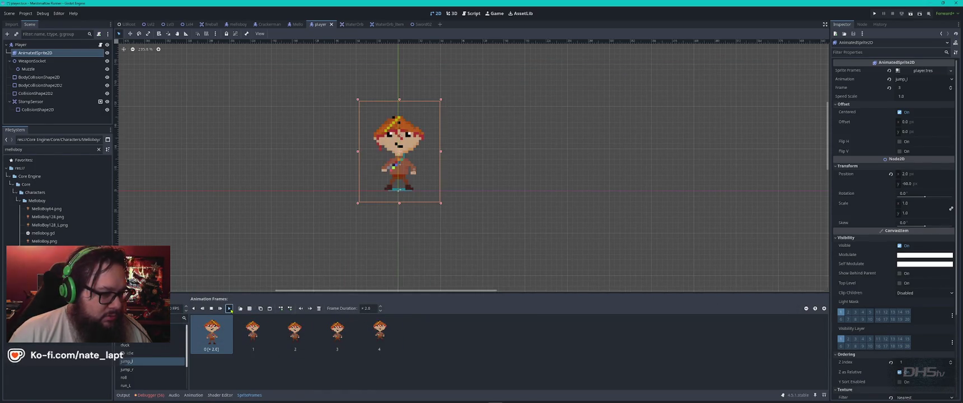
# Copy frames 3 and 2 onto the end of jump_l and preview the lengthened animation
pyautogui.click(230, 309)
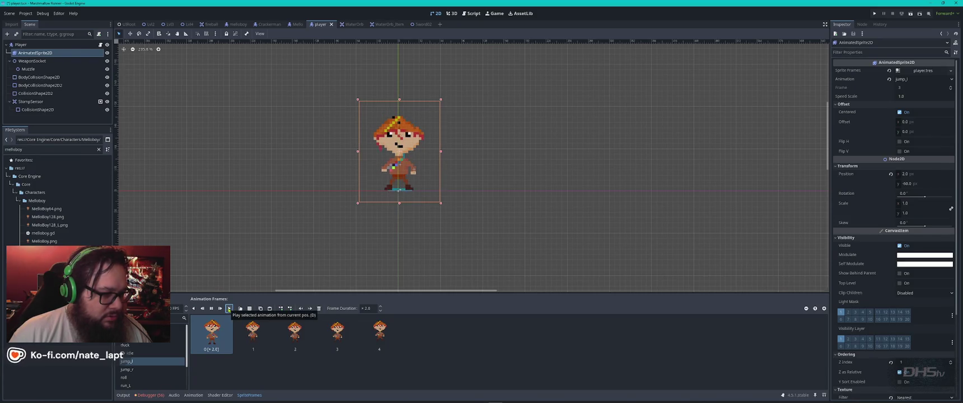
pyautogui.click(229, 309)
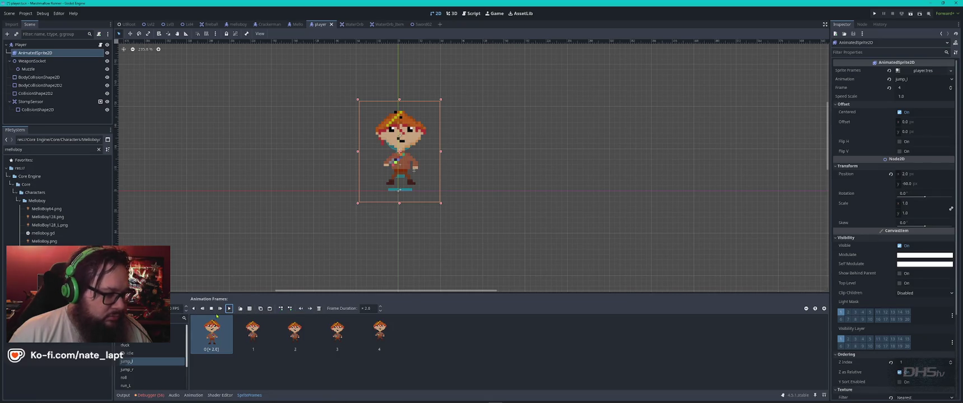
pyautogui.click(338, 332)
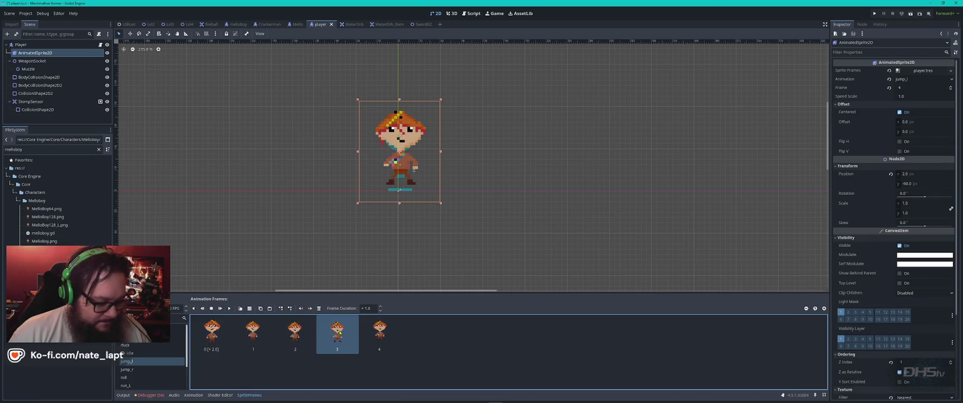
pyautogui.hotkey('ctrl', 'v')
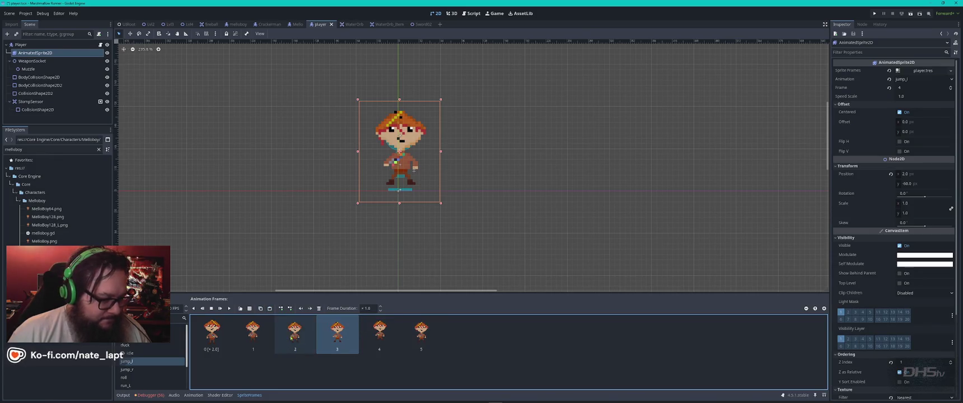
pyautogui.click(295, 336)
pyautogui.hotkey('ctrl', 'v')
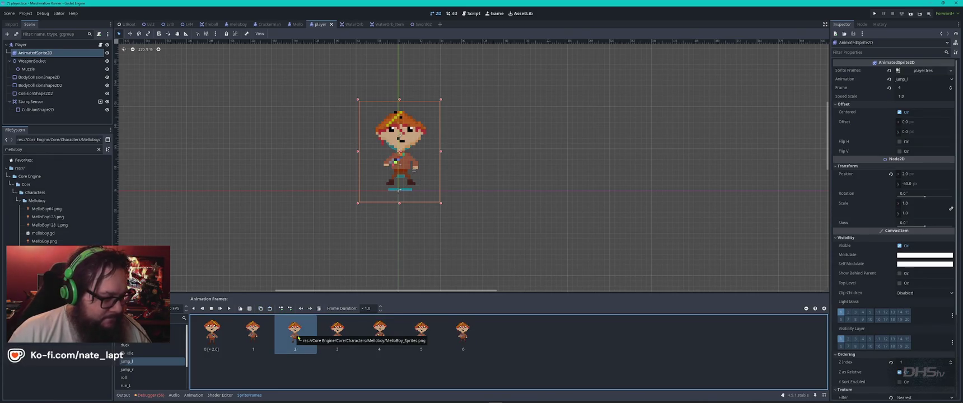
pyautogui.click(229, 308)
pyautogui.click(229, 308)
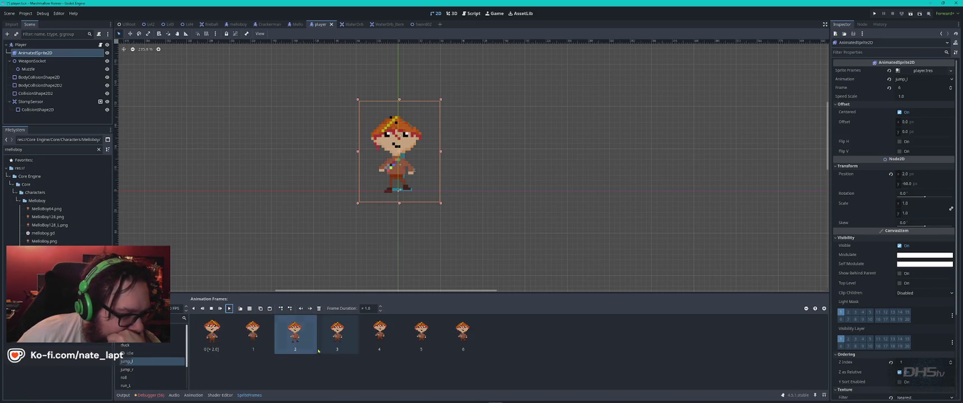
# Set frame 0's duration to 1.0 and replay jump_l to check the timing
pyautogui.click(253, 335)
pyautogui.click(212, 335)
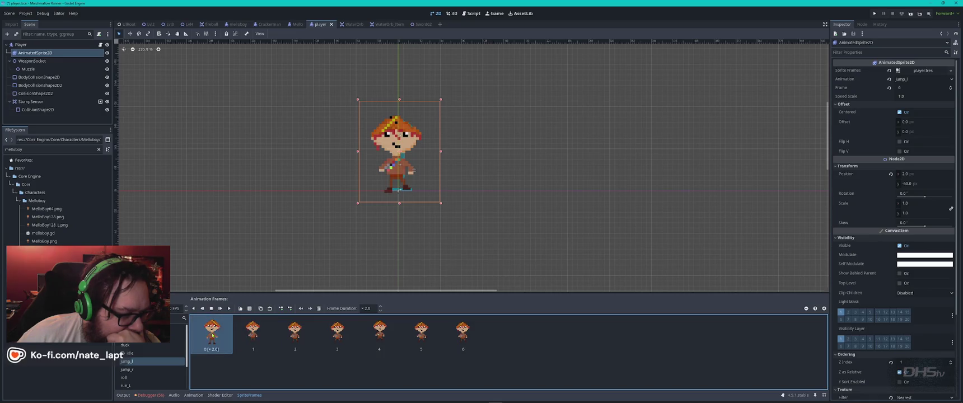
pyautogui.click(252, 334)
pyautogui.click(222, 335)
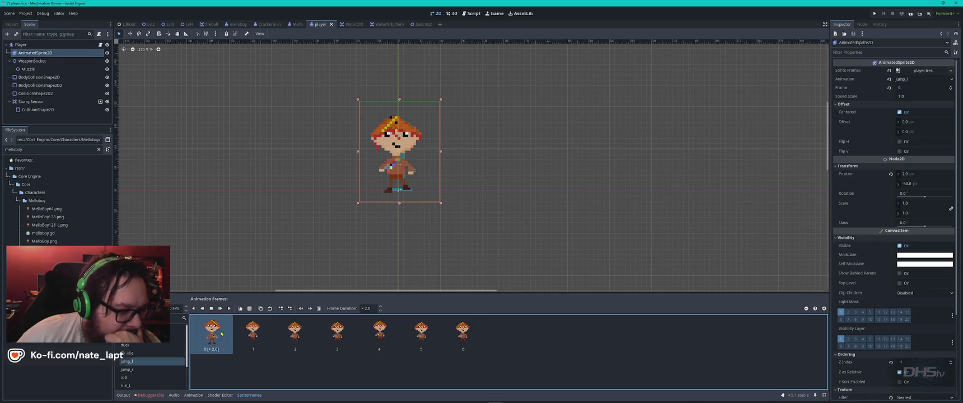
pyautogui.click(229, 309)
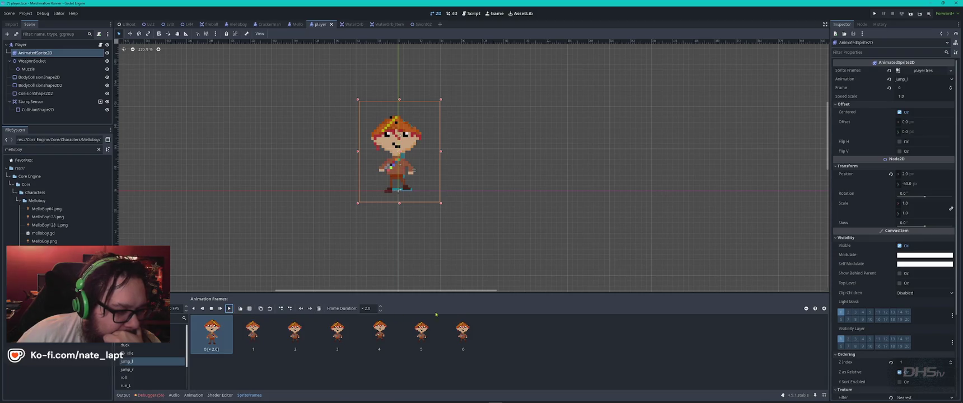
pyautogui.click(365, 308)
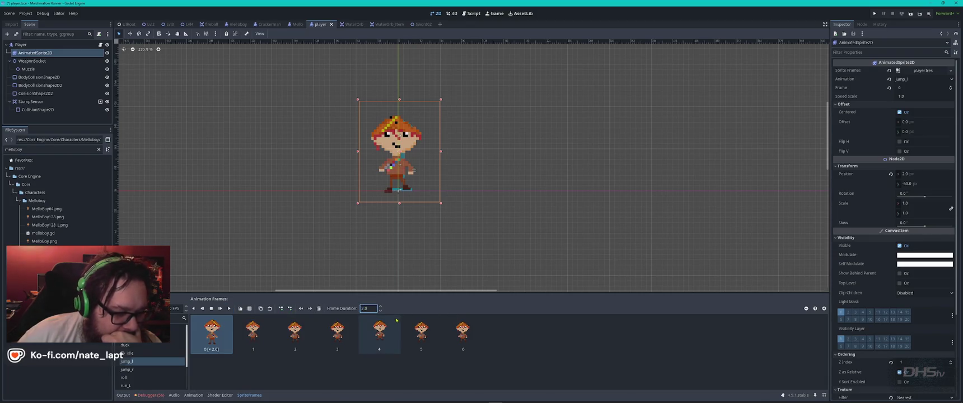
pyautogui.write('5')
pyautogui.write('1')
pyautogui.press('Return')
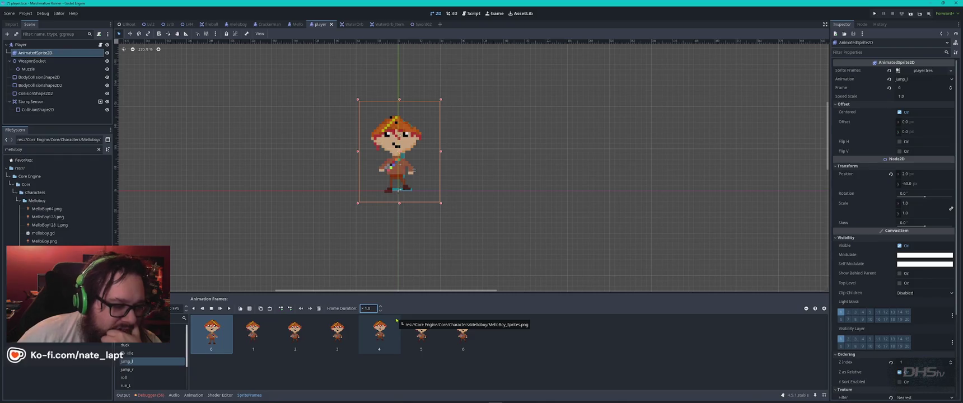
pyautogui.click(230, 308)
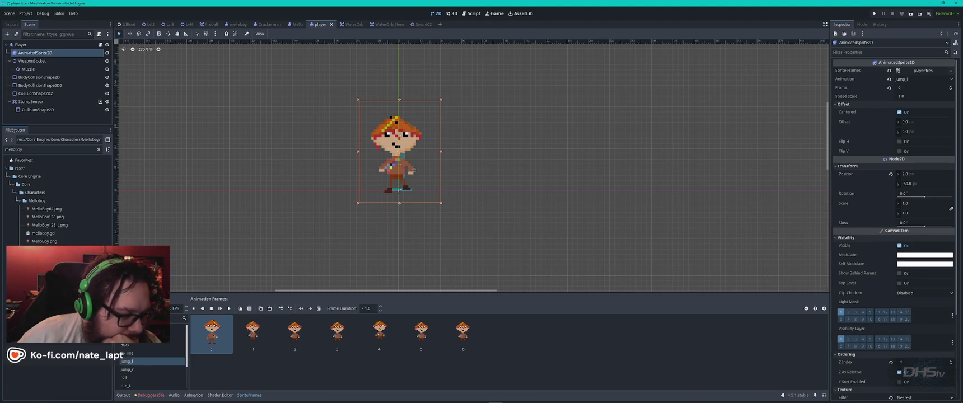
pyautogui.click(230, 309)
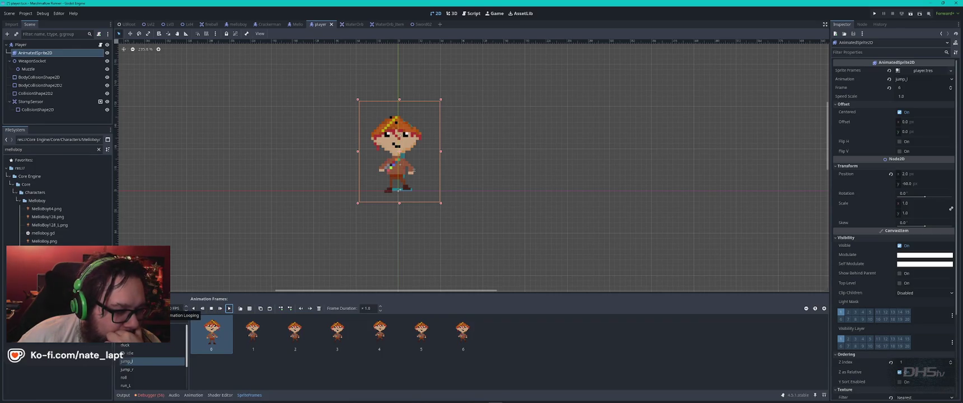
pyautogui.click(230, 309)
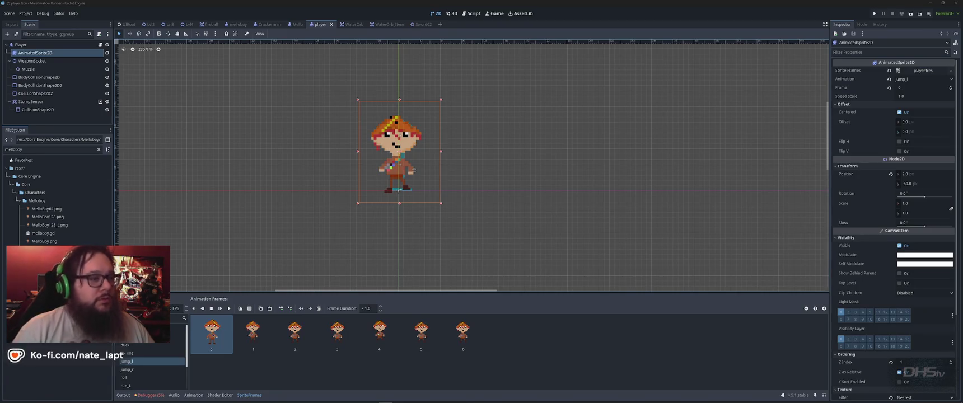
# Switch from Godot to the CFTools Architect Manager window showing the Deerisle_Exp server overview
pyautogui.press('super')
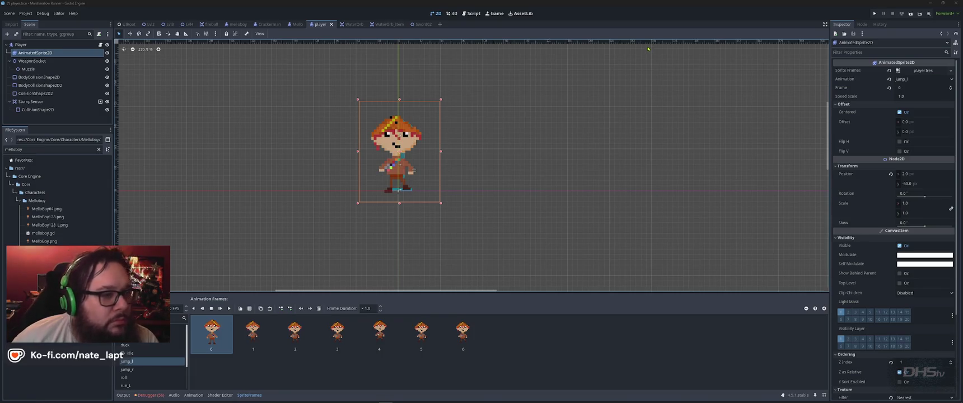
pyautogui.moveTo(594, 401)
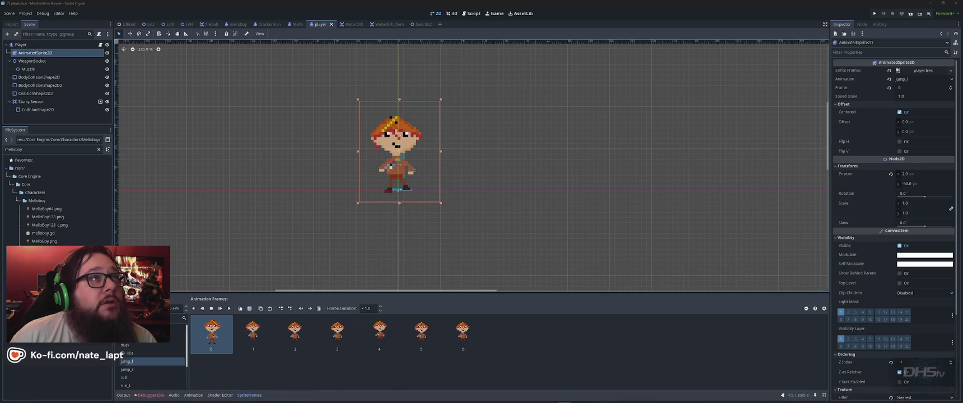
pyautogui.hotkey('alt', 'Tab')
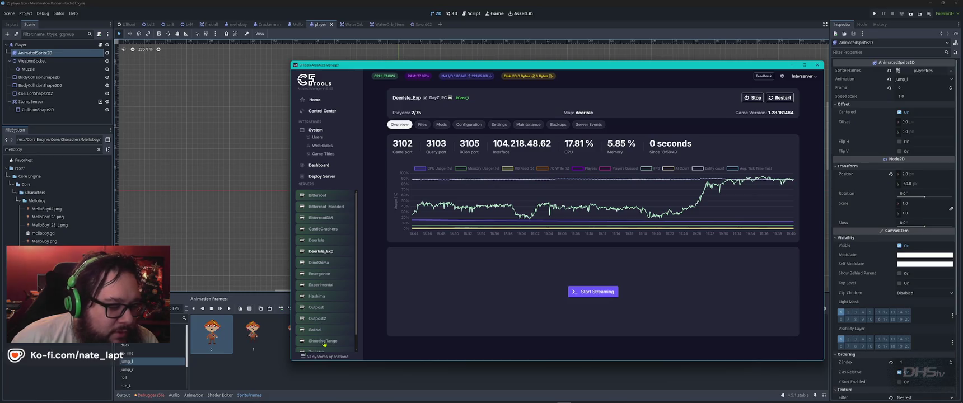
# Minimize the CFTools Architect Manager window so Godot's player scene is visible again
pyautogui.scroll(-1, 324, 343)
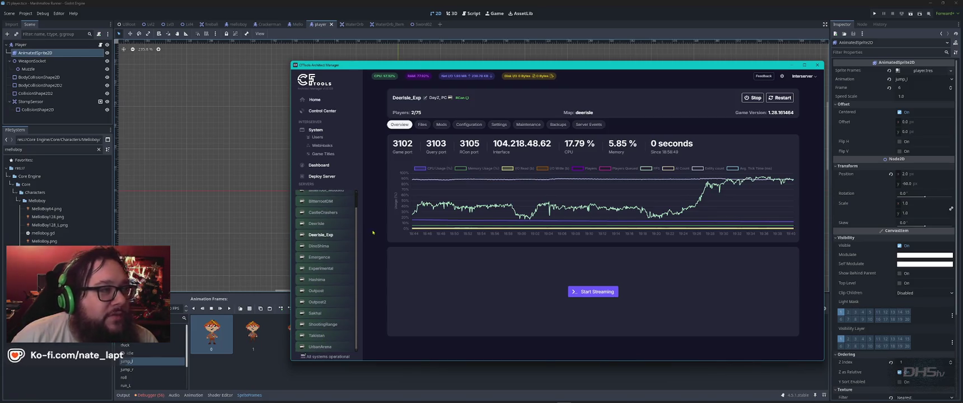
pyautogui.click(792, 65)
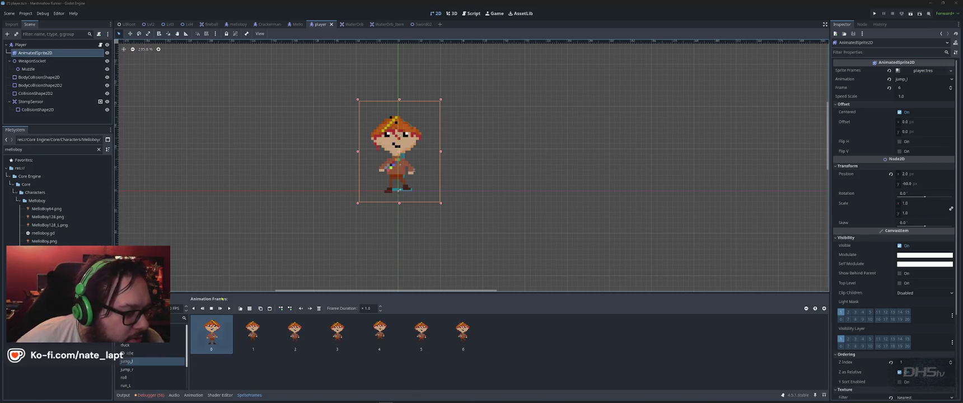
# Select the jump_r animation and delete its lone old frame
pyautogui.click(250, 320)
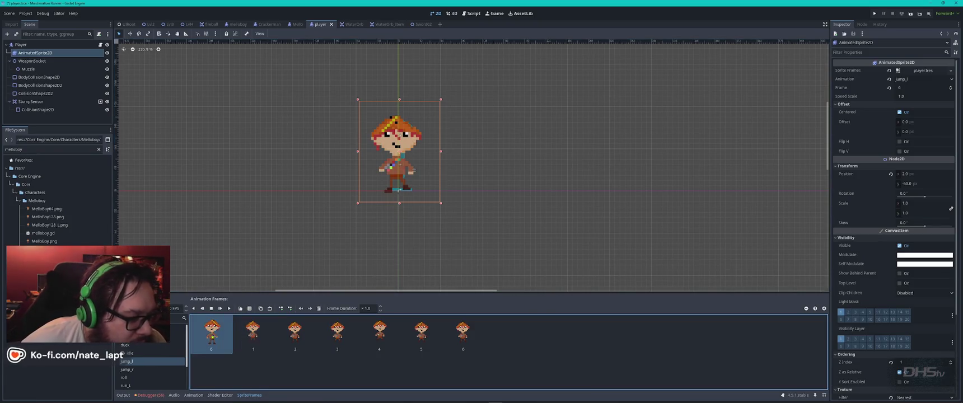
pyautogui.click(126, 385)
pyautogui.click(126, 360)
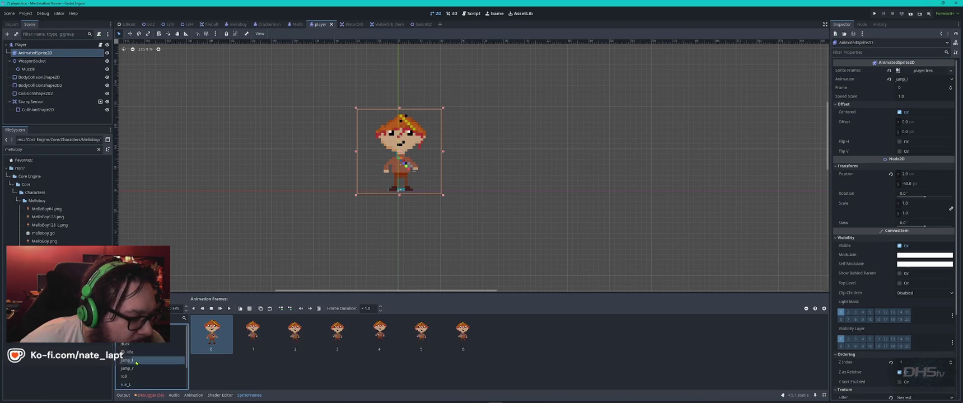
pyautogui.click(266, 344)
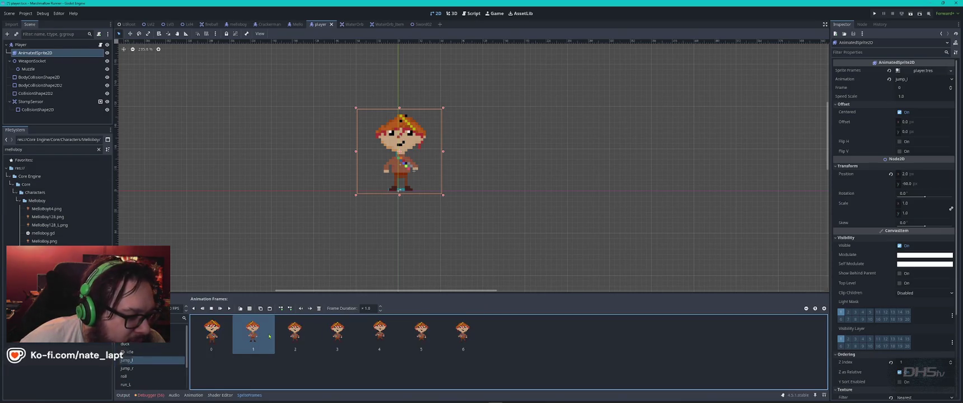
pyautogui.click(131, 369)
pyautogui.click(216, 338)
pyautogui.press('Delete')
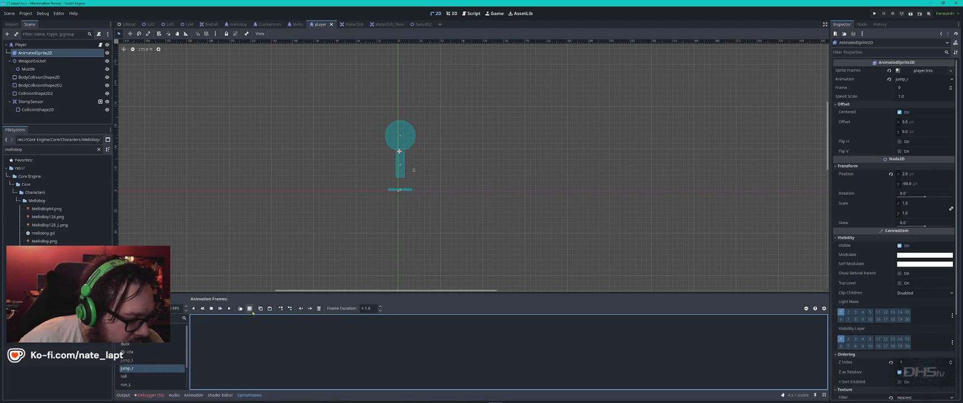
# Add three poses from the new sprite sheet to jump_r and preview them
pyautogui.click(250, 309)
pyautogui.doubleClick(510, 140)
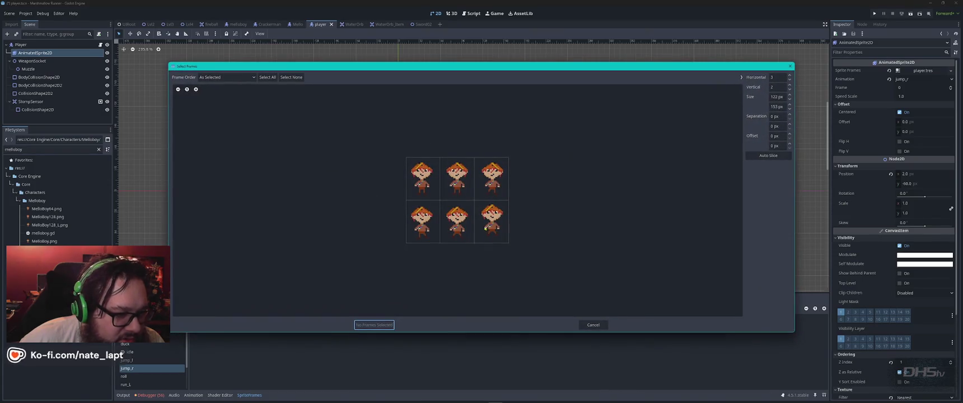
pyautogui.click(423, 178)
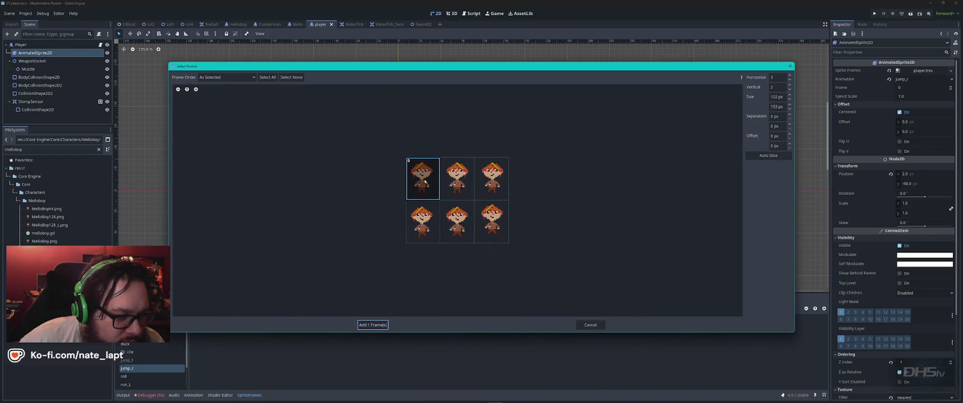
pyautogui.click(457, 222)
pyautogui.click(491, 221)
pyautogui.click(374, 325)
pyautogui.click(229, 308)
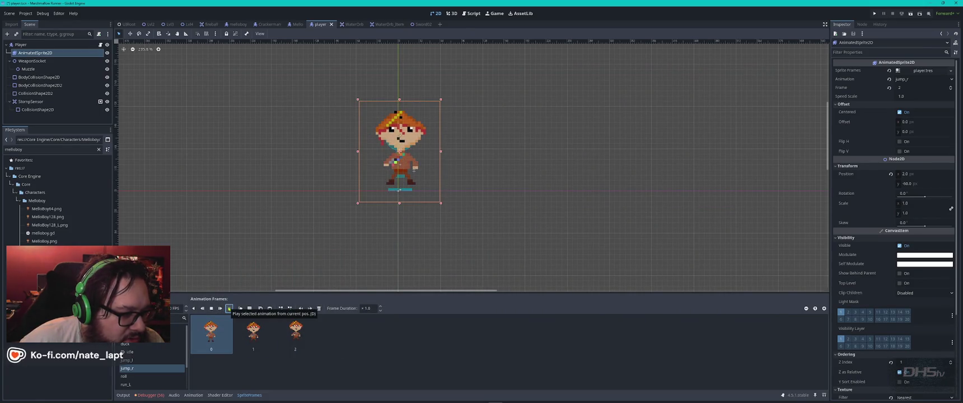
# Copy frame 0 into a fourth jump_r frame, preview it, and return to Aseprite
pyautogui.click(210, 342)
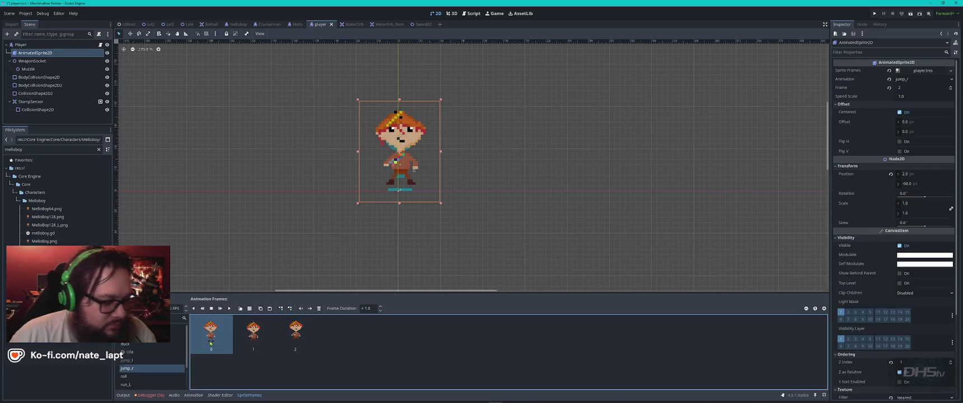
pyautogui.hotkey('ctrl', 'c')
pyautogui.hotkey('ctrl', 'v')
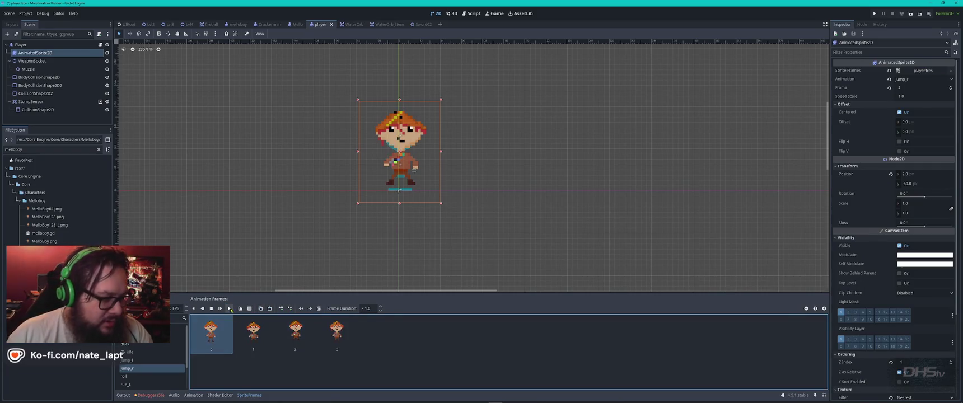
pyautogui.click(229, 309)
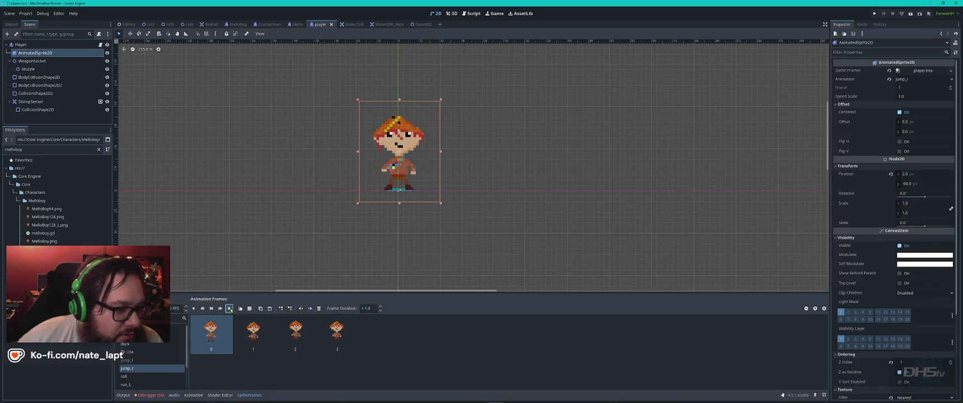
pyautogui.hotkey('alt', 'Tab')
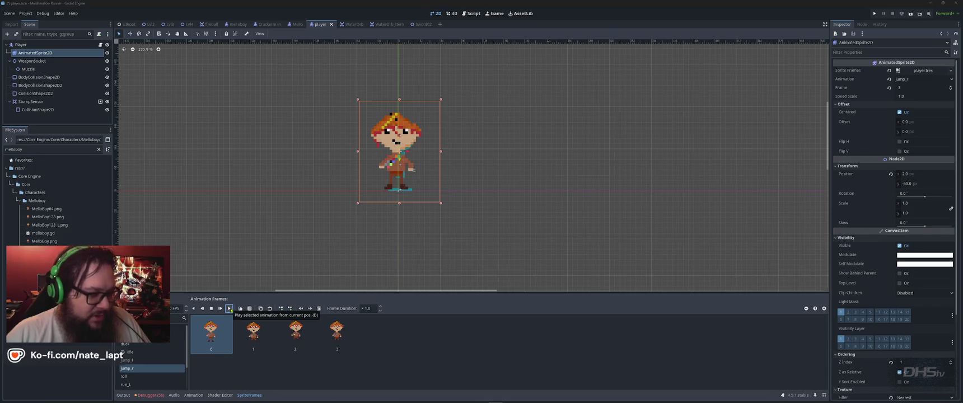
pyautogui.hotkey('alt', 'Tab')
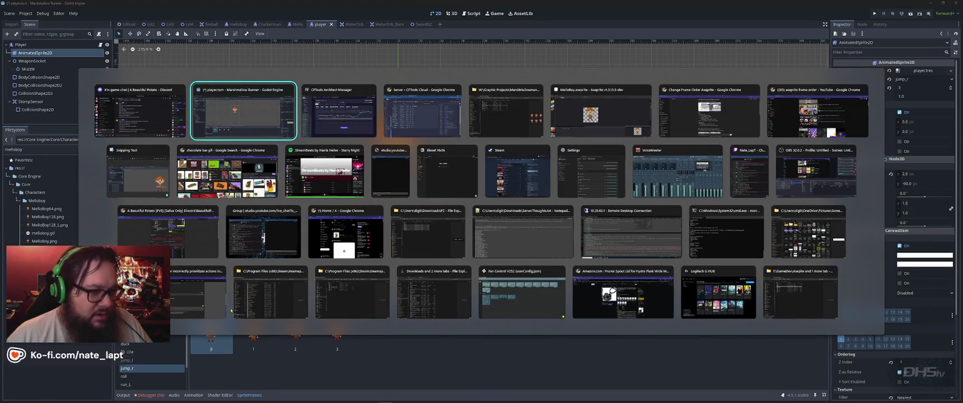
pyautogui.hotkey('alt', 'Tab')
pyautogui.hotkey('alt', 'Tab')
pyautogui.hotkey('alt', 'Tab')
pyautogui.hotkey('alt', 'Tab')
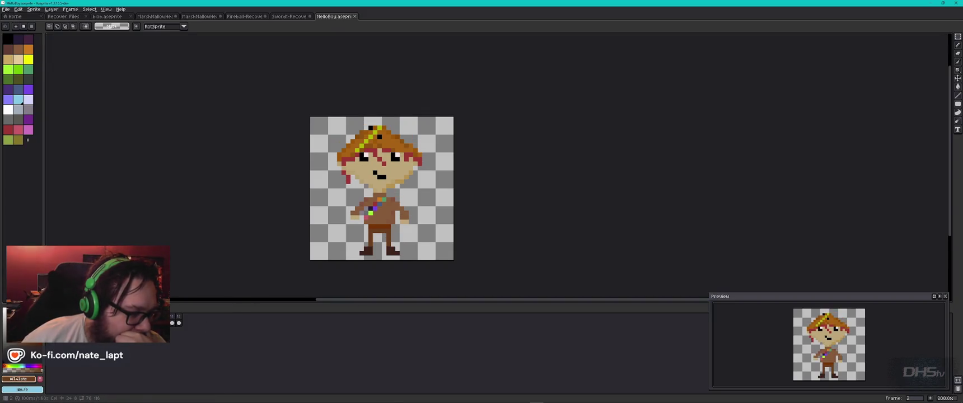
# Play the jump animation, then select frame 12's drawing and shift it right
pyautogui.click(178, 323)
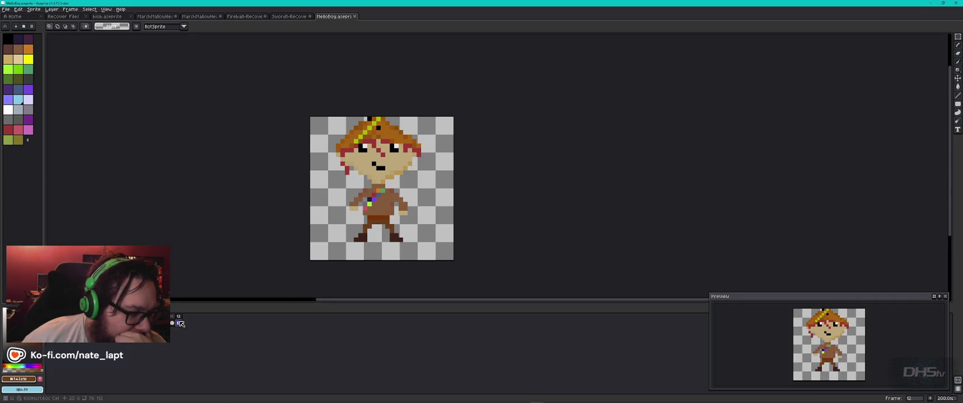
pyautogui.press('Return')
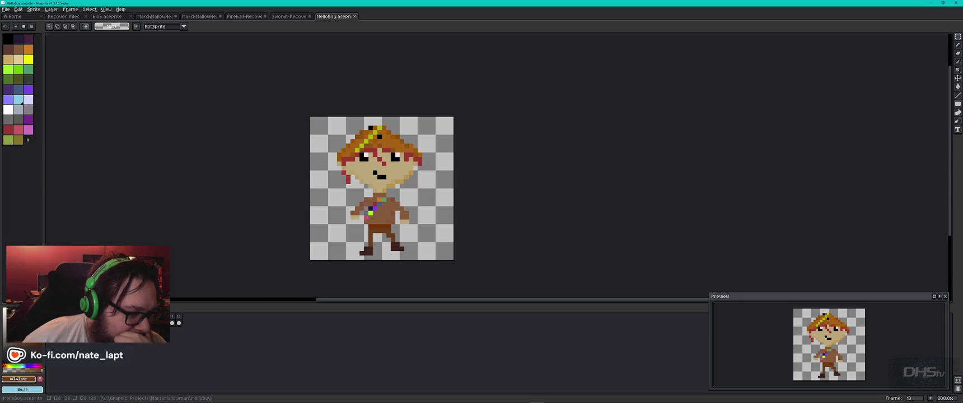
pyautogui.click(179, 324)
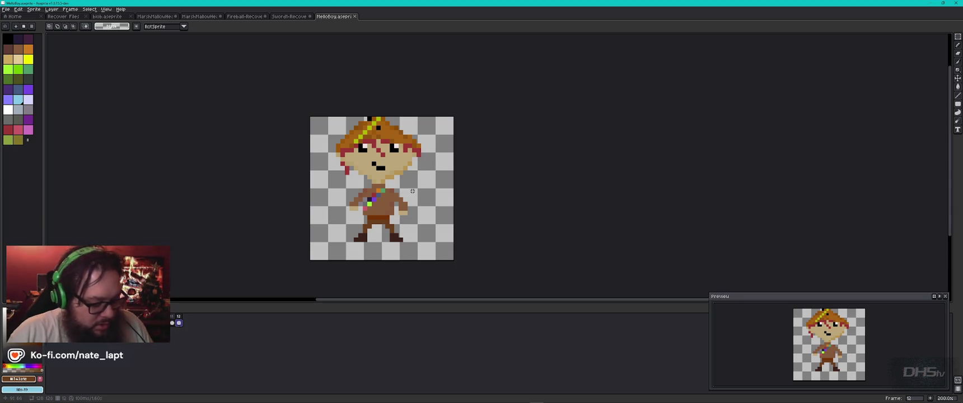
pyautogui.hotkey('ctrl', 'a')
pyautogui.press('Right')
pyautogui.press('Right')
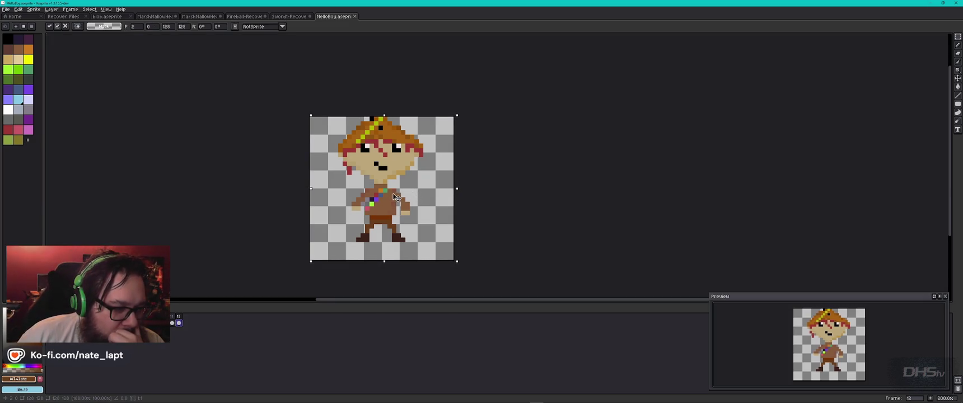
pyautogui.click(179, 323)
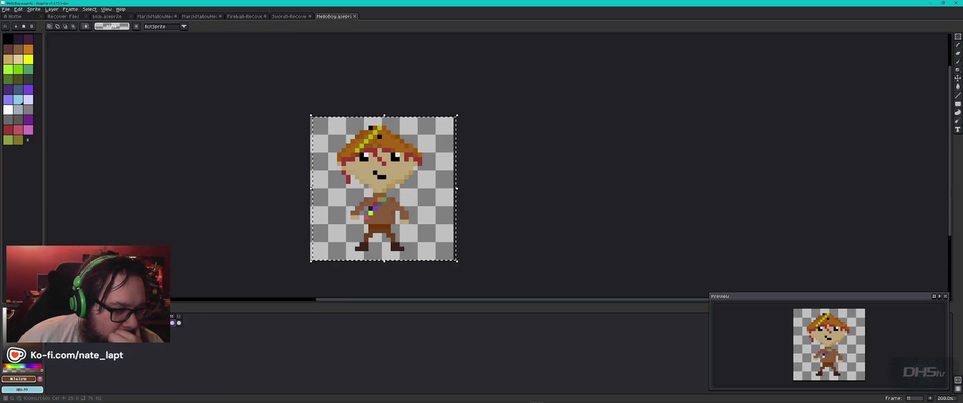
# Nudge frame 12's drawing one pixel up, left and down, then commit it
pyautogui.press('Up')
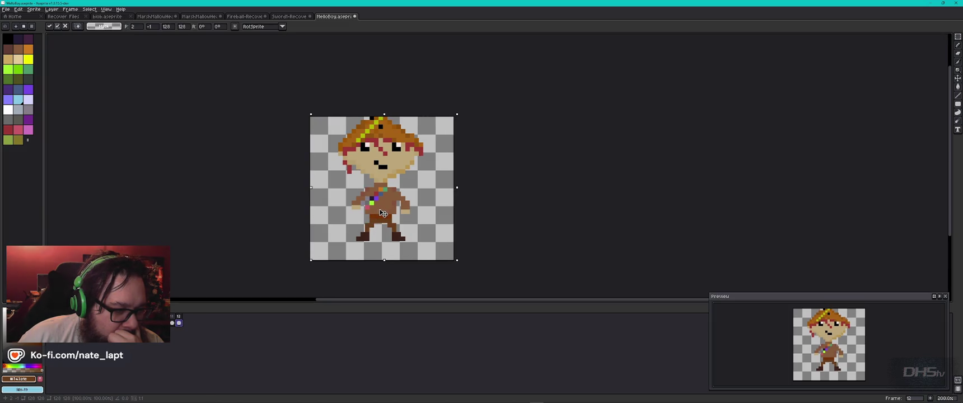
pyautogui.press('Left')
pyautogui.press('Down')
pyautogui.click(178, 321)
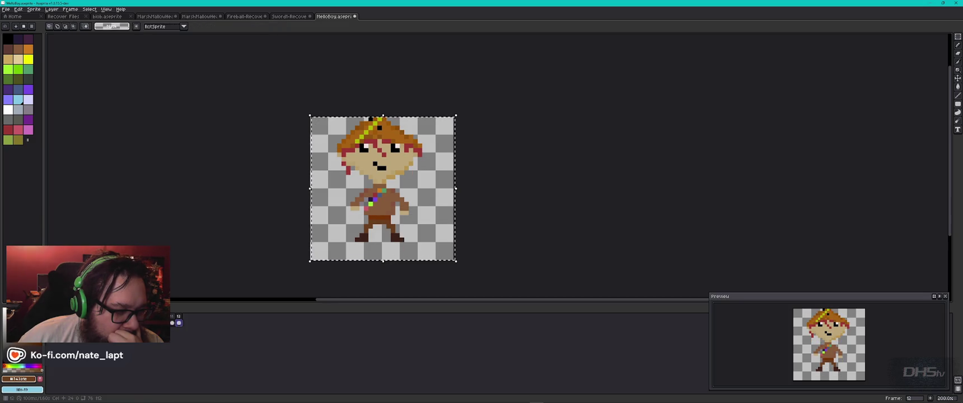
# Compare frame 12 against frame 11, play the animation to check alignment, and return to Godot
pyautogui.press('Left')
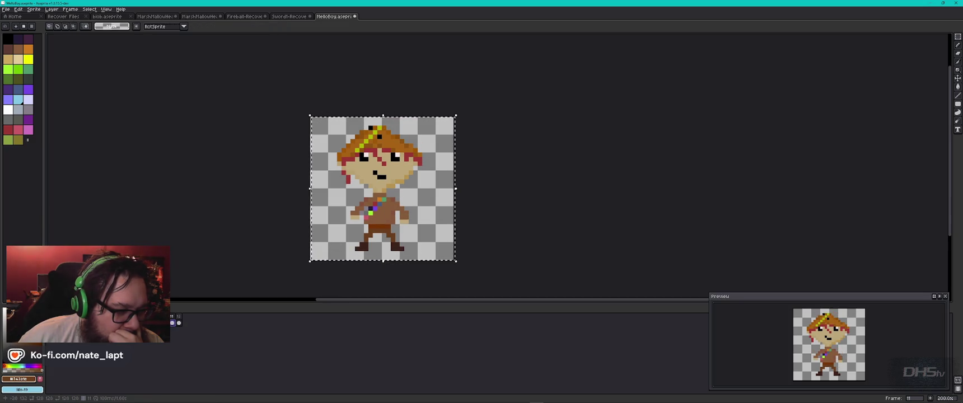
pyautogui.click(178, 322)
pyautogui.hotkey('ctrl', 't')
pyautogui.click(179, 324)
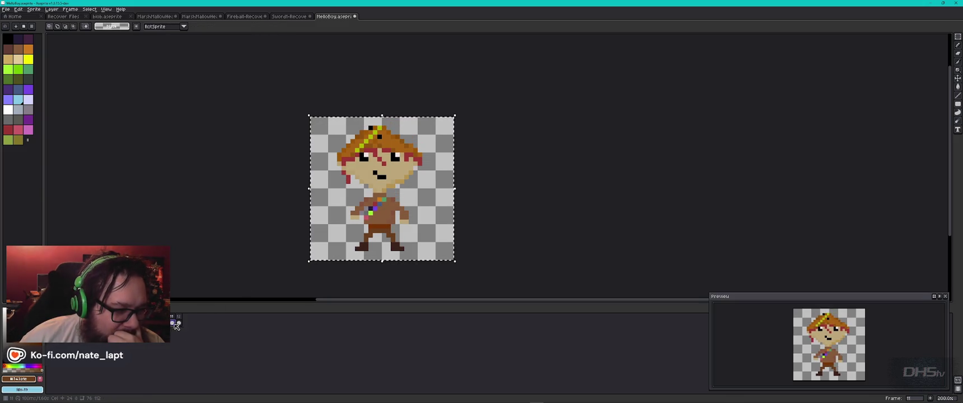
pyautogui.click(172, 323)
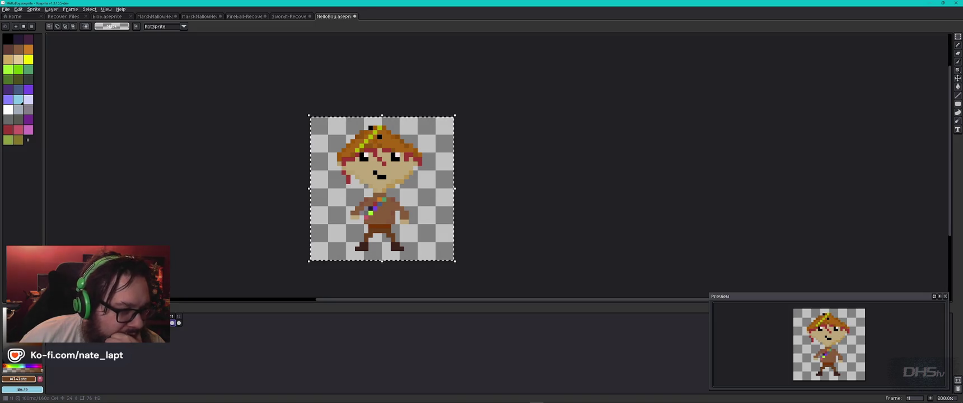
pyautogui.press('Return')
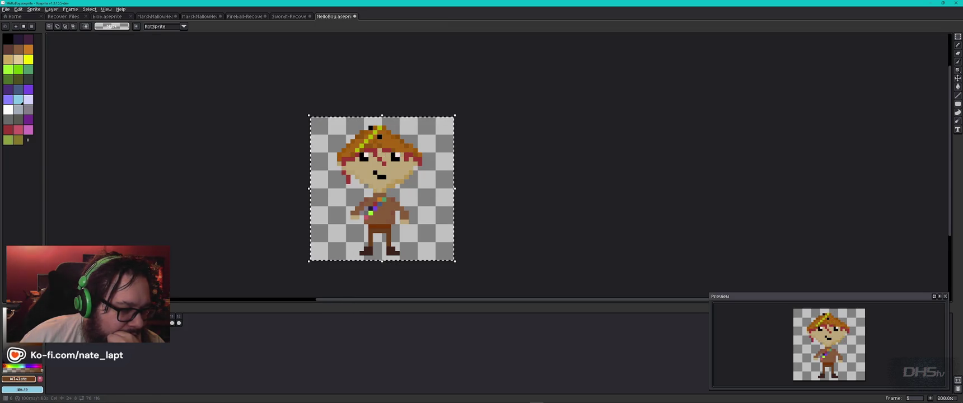
pyautogui.hotkey('alt', 'Tab')
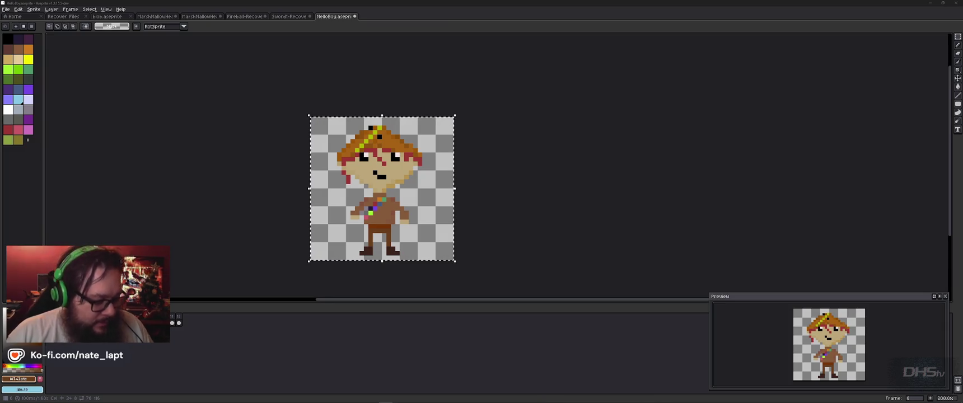
pyautogui.click(412, 335)
pyautogui.hotkey('alt', 'Tab')
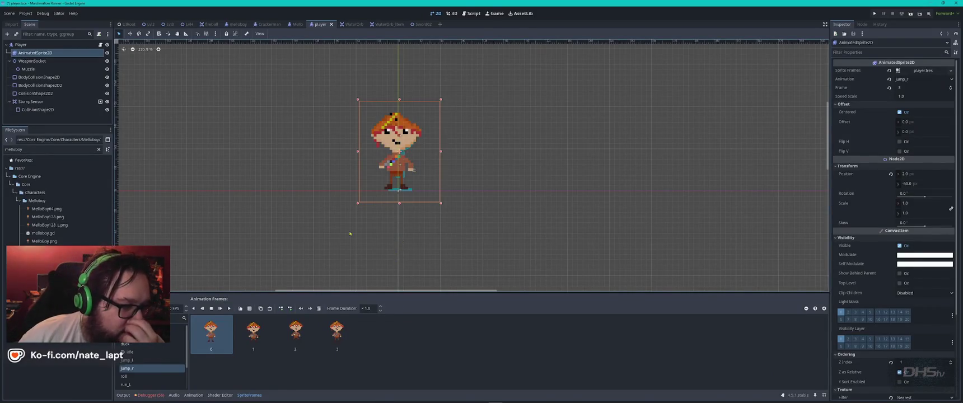
# Preview jump_r, then select and delete its four frames to empty the animation
pyautogui.click(253, 333)
pyautogui.click(295, 334)
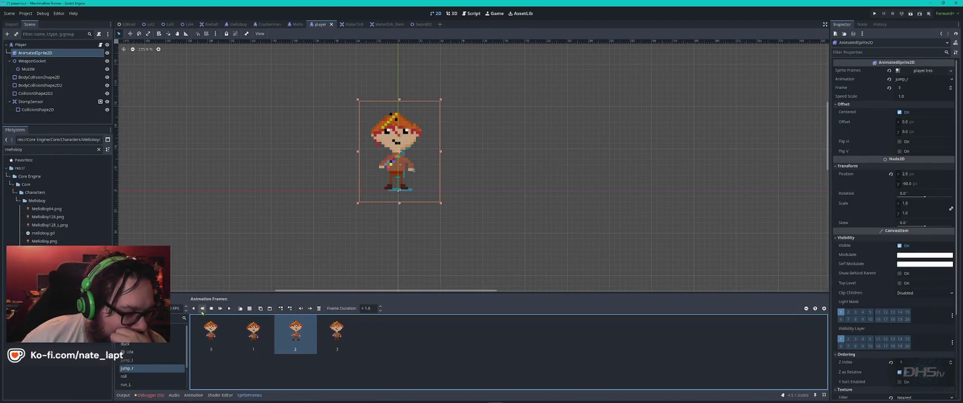
pyautogui.click(228, 308)
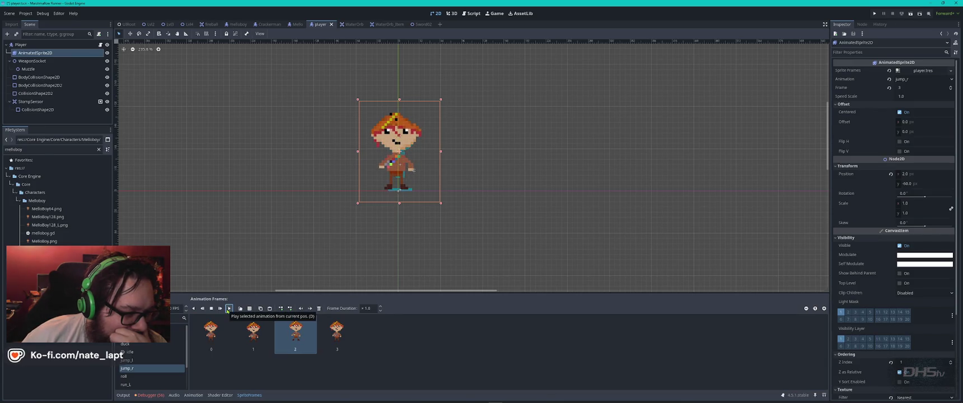
pyautogui.click(211, 332)
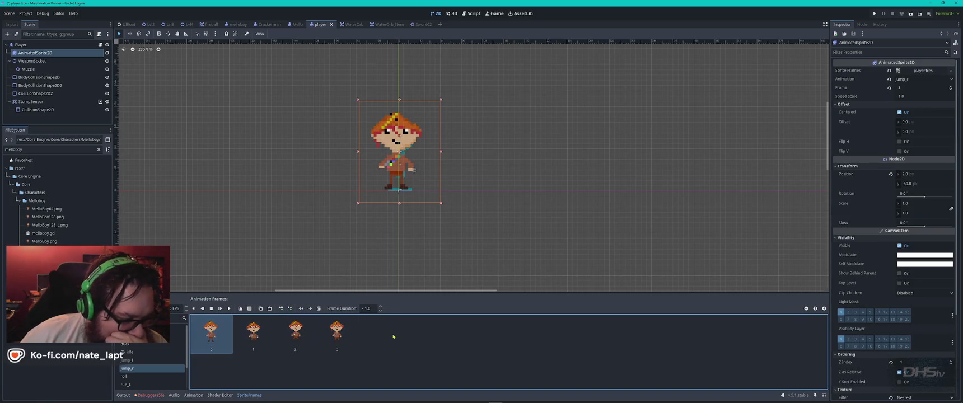
pyautogui.press('Delete')
pyautogui.press('Delete')
pyautogui.press('Delete')
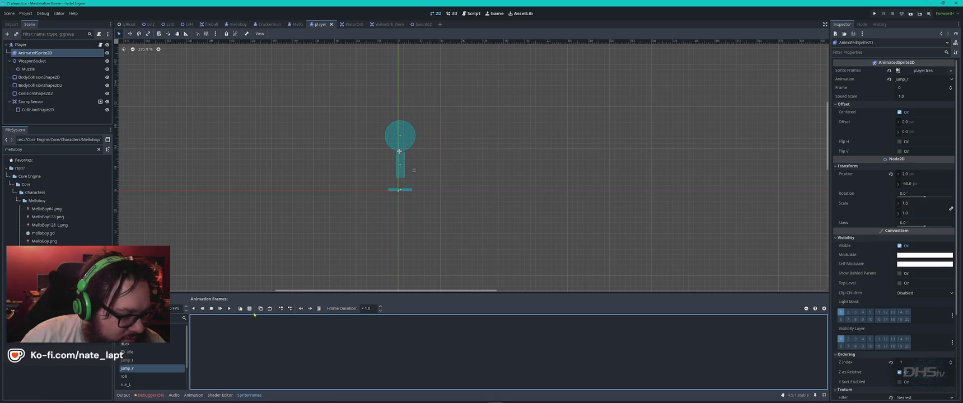
# Add the top-left and three bottom-row cells of MelloBoy_Sprites.png as four jump_r frames and preview them
pyautogui.click(250, 308)
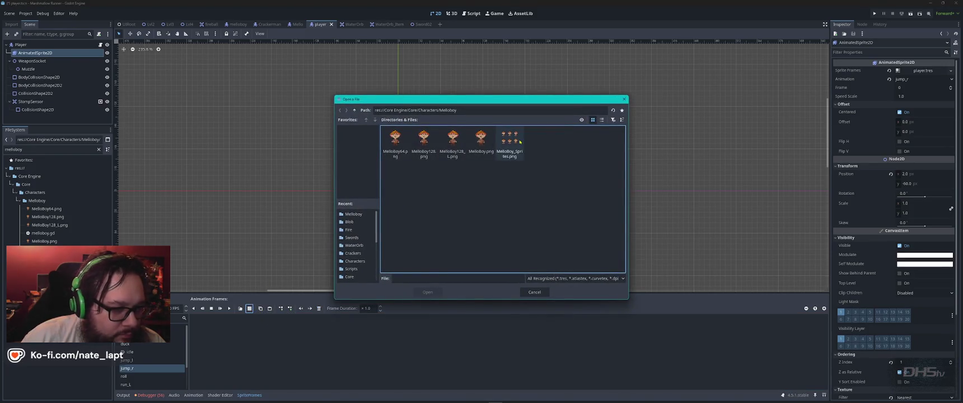
pyautogui.doubleClick(510, 144)
pyautogui.click(421, 180)
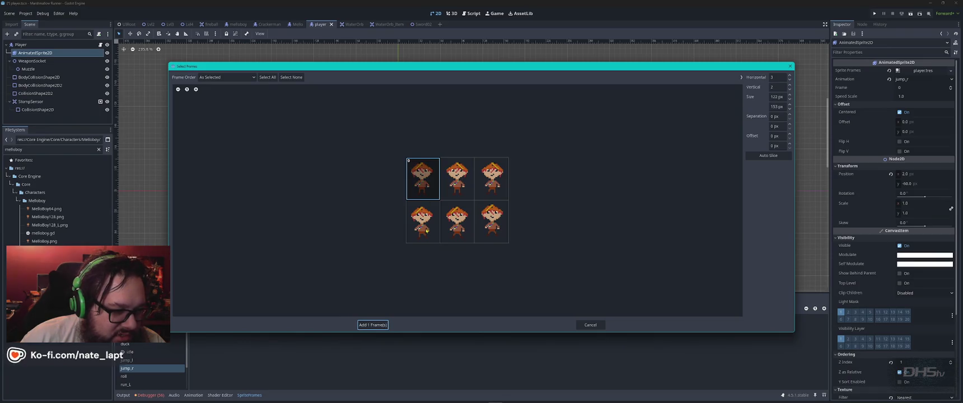
pyautogui.click(424, 224)
pyautogui.click(457, 223)
pyautogui.click(492, 223)
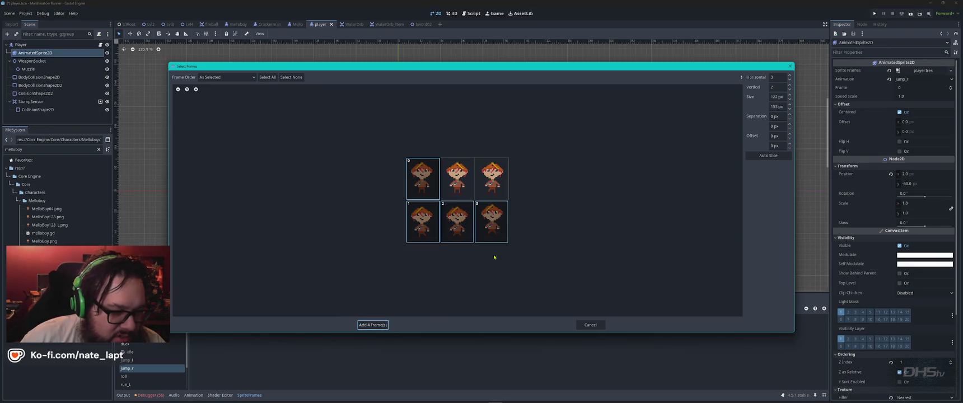
pyautogui.click(373, 325)
pyautogui.click(229, 309)
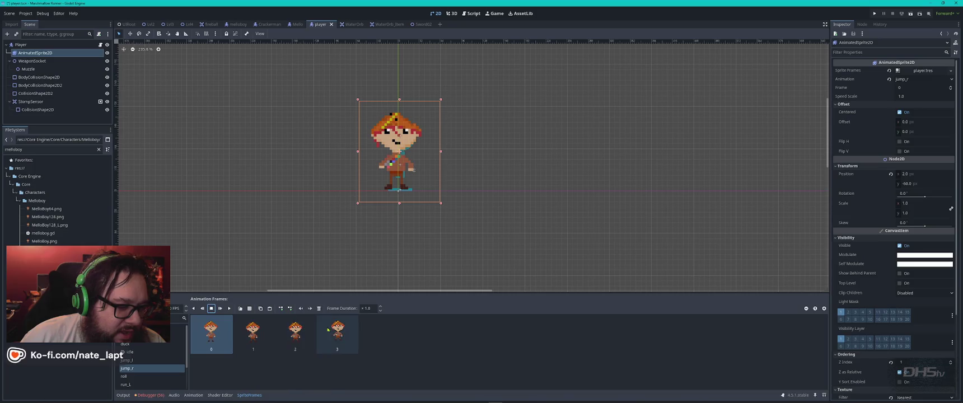
pyautogui.click(229, 311)
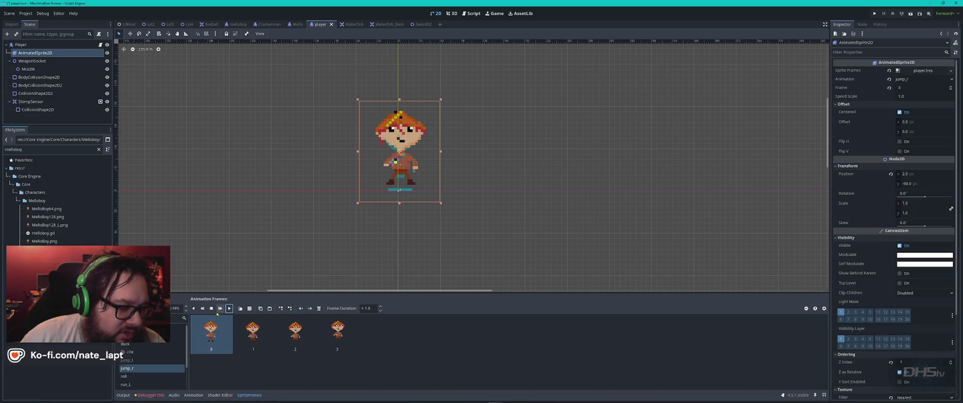
pyautogui.click(211, 308)
pyautogui.hotkey('alt', 'Tab')
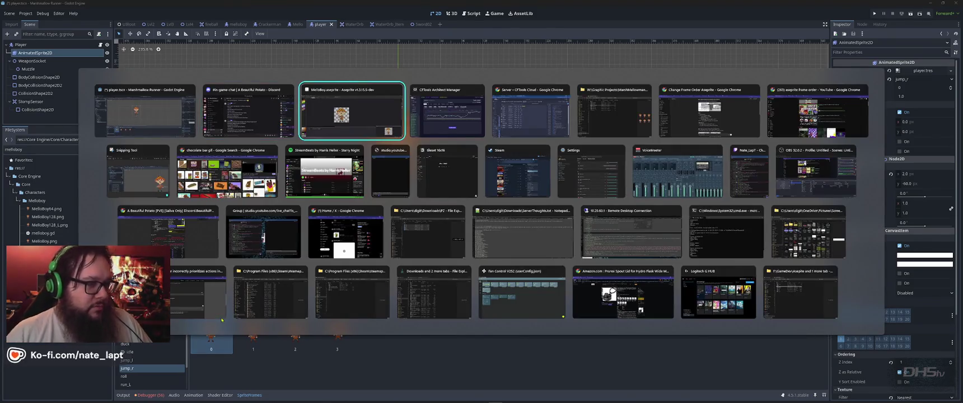
# Open Aseprite's Export Sprite Sheet dialog and keep the Packed sheet type
pyautogui.hotkey('alt', 'Tab')
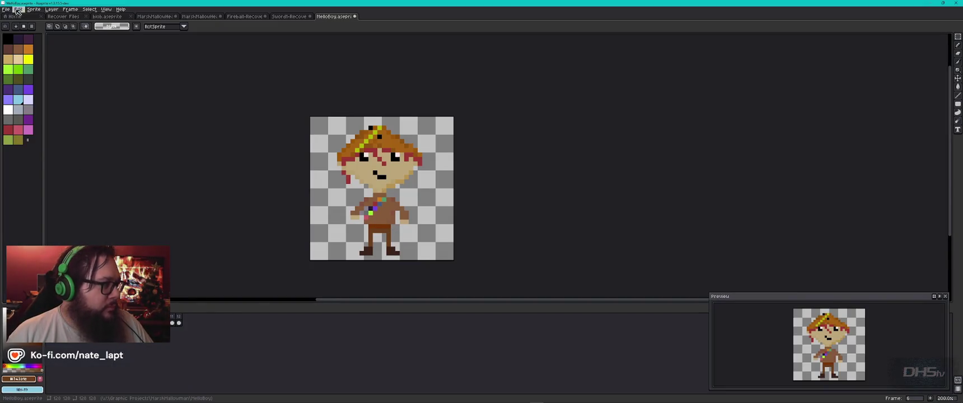
pyautogui.click(5, 9)
pyautogui.moveTo(34, 64)
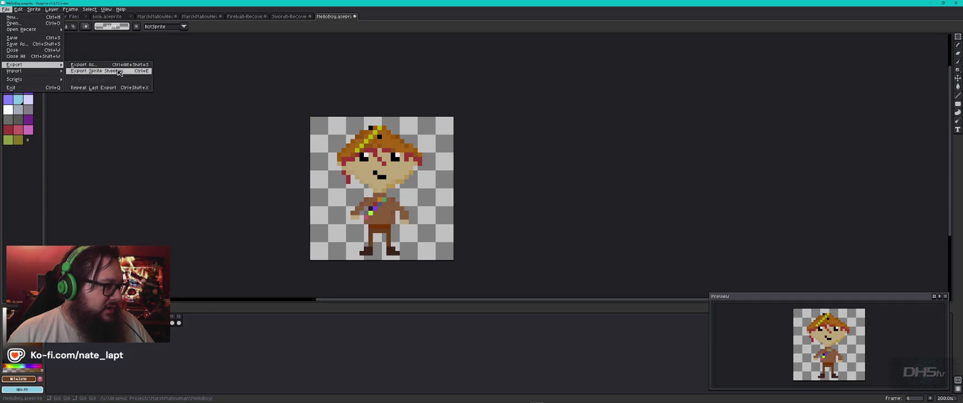
pyautogui.click(91, 71)
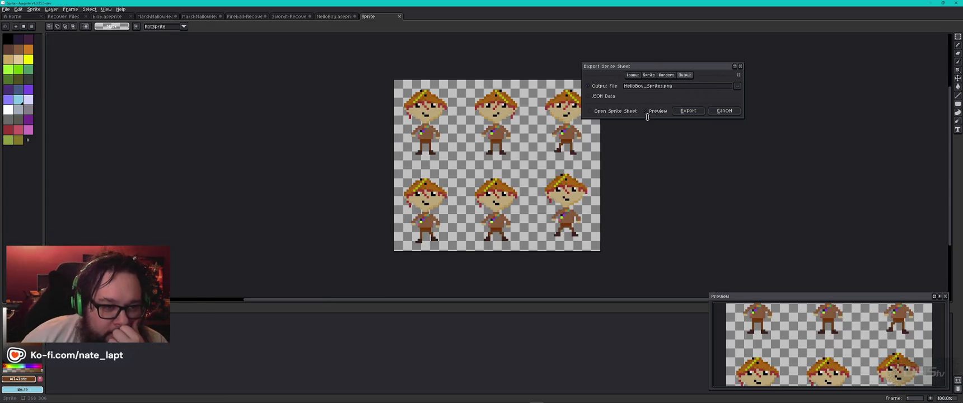
pyautogui.click(639, 76)
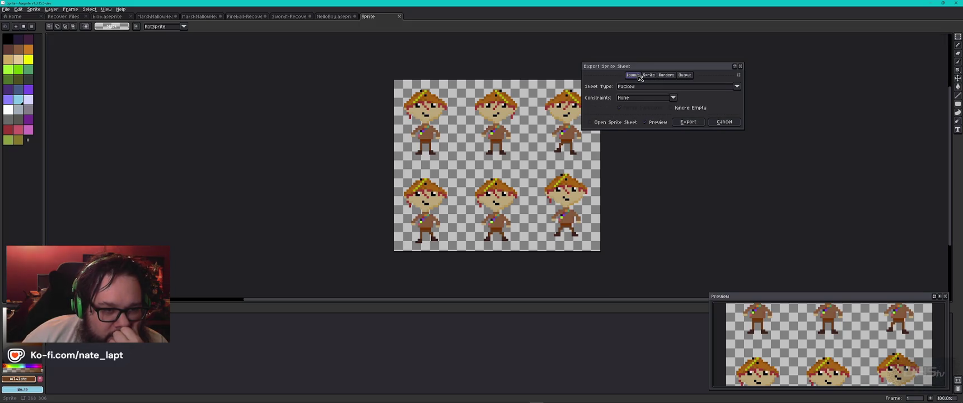
pyautogui.click(660, 87)
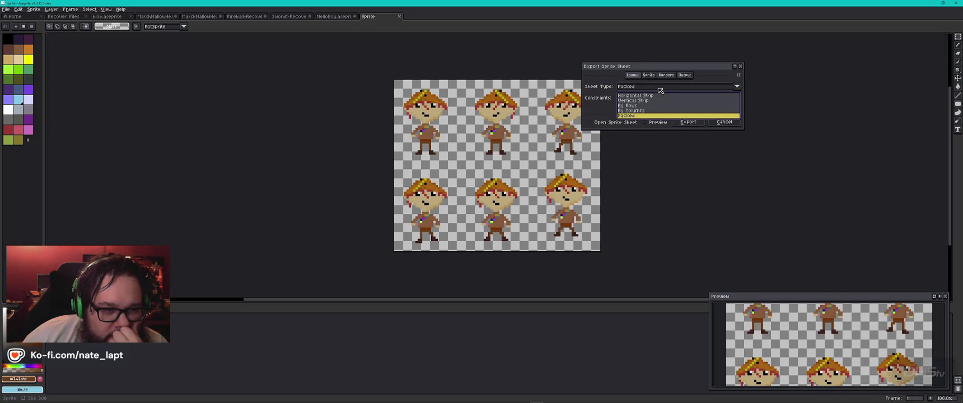
pyautogui.click(660, 89)
# Turn off Trim Sprite and export, overwriting MelloBoy_Sprites.png
pyautogui.click(649, 76)
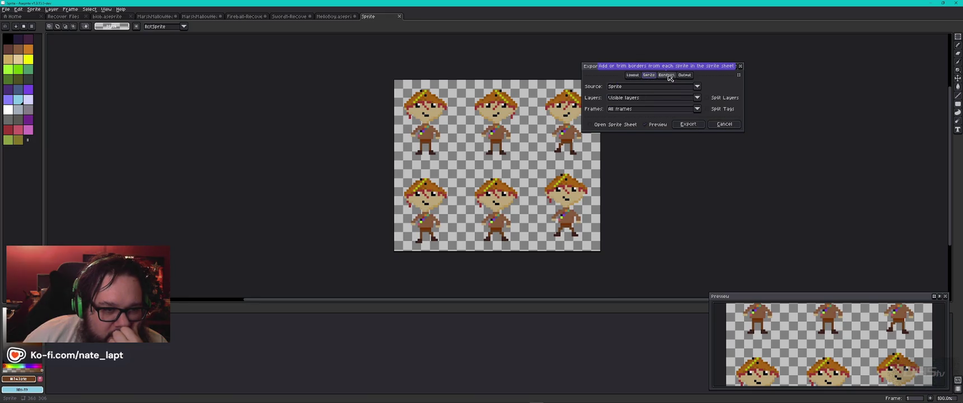
pyautogui.click(668, 76)
pyautogui.click(685, 76)
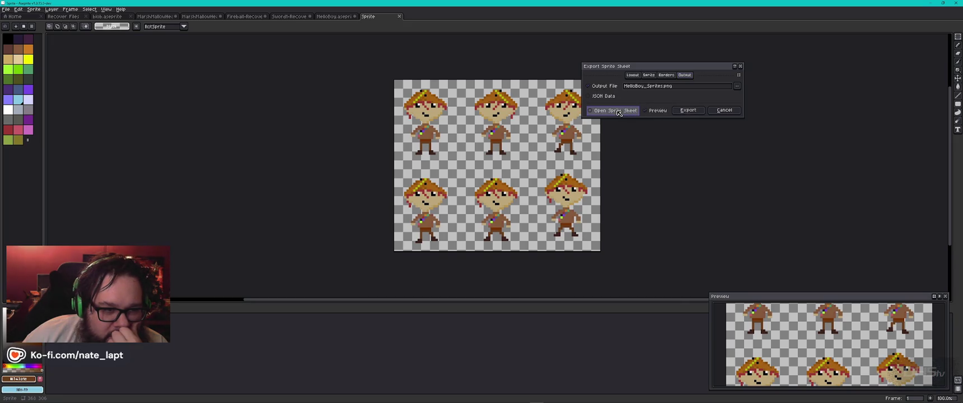
pyautogui.click(666, 76)
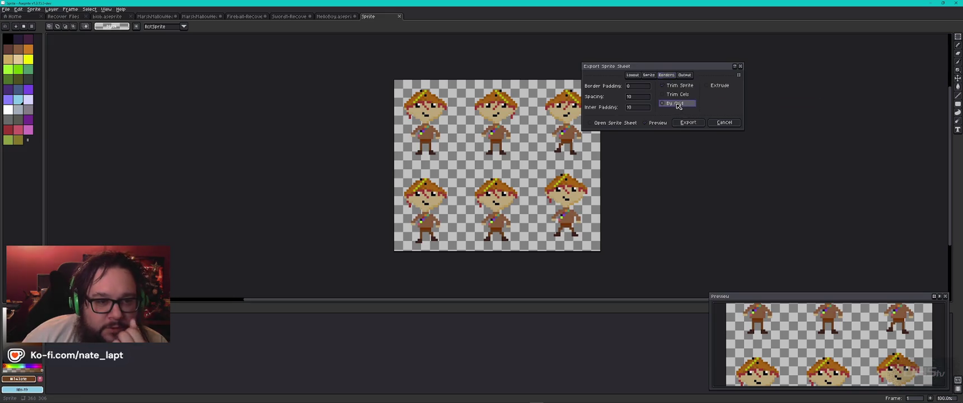
pyautogui.click(670, 87)
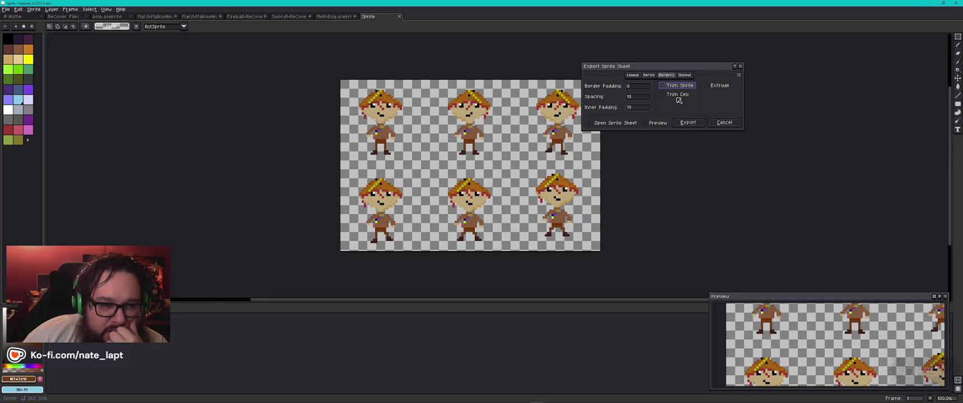
pyautogui.click(688, 124)
pyautogui.click(463, 222)
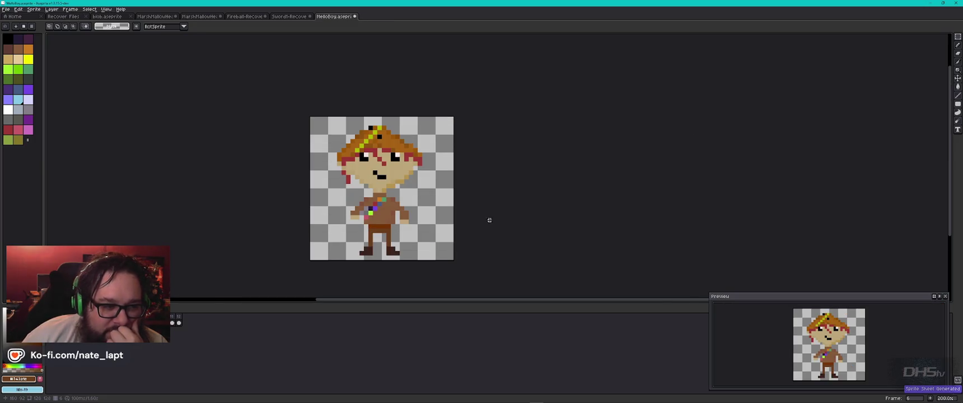
pyautogui.hotkey('alt', 'Tab')
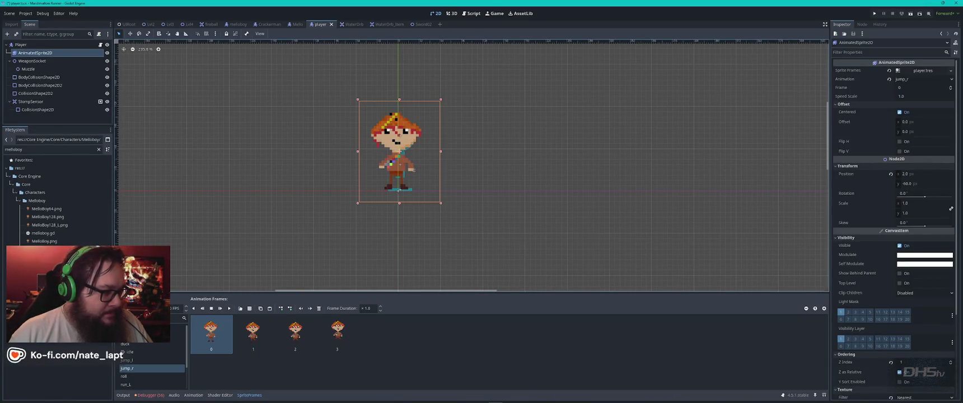
# Play the updated jump_r animation, then delete all its frames starting from frame 3
pyautogui.hotkey('alt', 'Tab')
pyautogui.hotkey('alt', 'Tab')
pyautogui.hotkey('alt', 'Tab')
pyautogui.hotkey('alt', 'Tab')
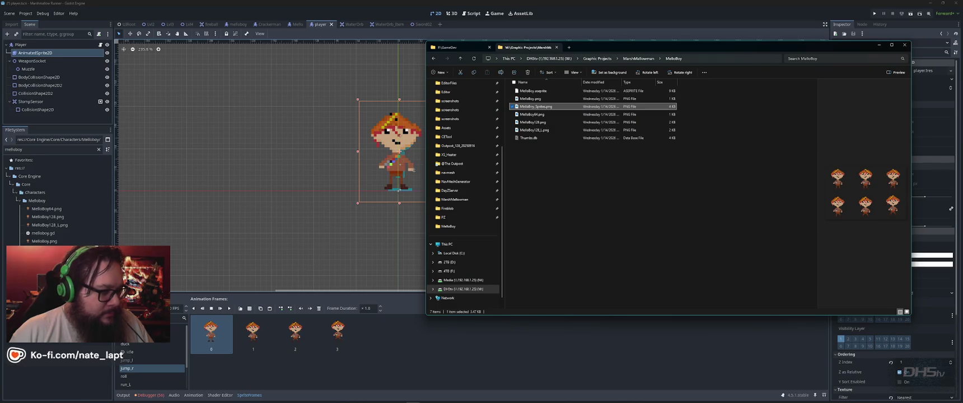
pyautogui.click(451, 344)
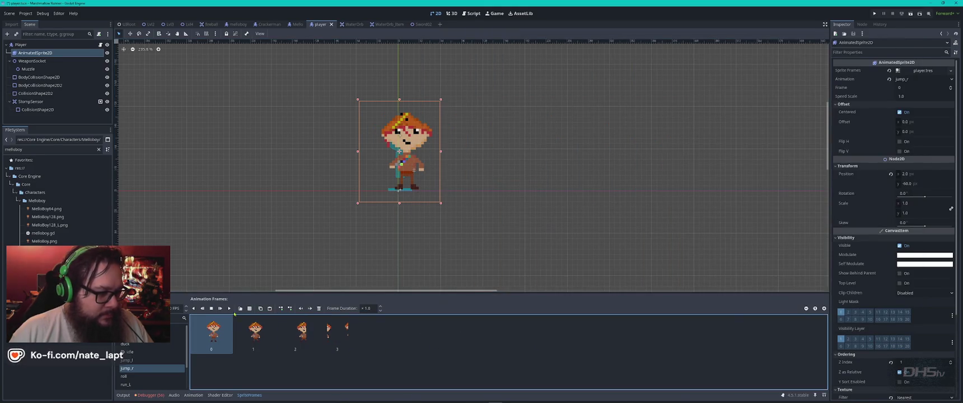
pyautogui.click(229, 308)
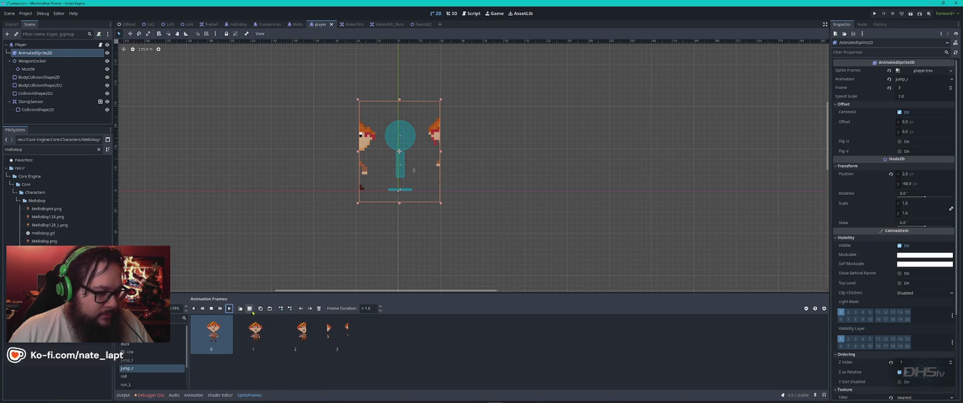
pyautogui.click(335, 334)
pyautogui.press('Delete')
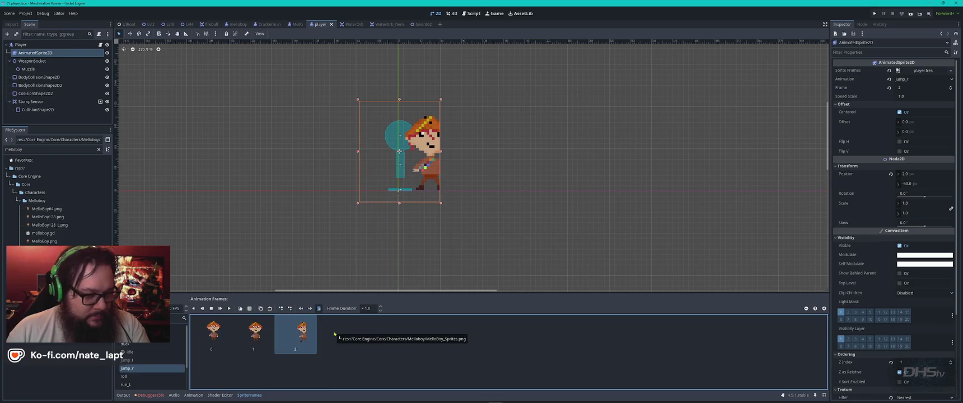
pyautogui.press('Delete')
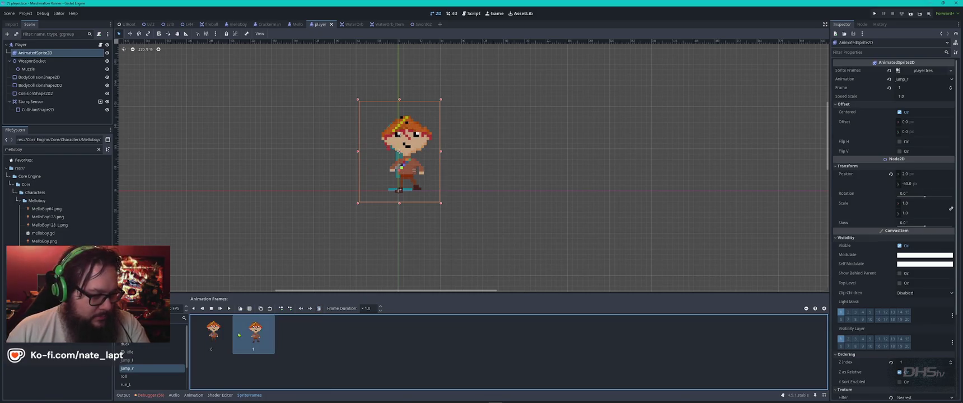
pyautogui.press('Delete')
pyautogui.press('Delete')
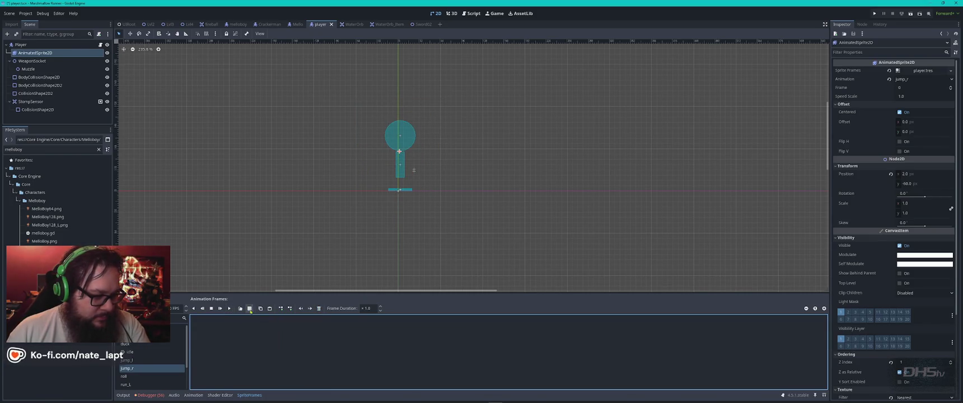
# Load four MelloBoy_Sprites.png cells into jump_r, preview, and delete frame 3 to keep three frames
pyautogui.click(250, 308)
pyautogui.doubleClick(508, 145)
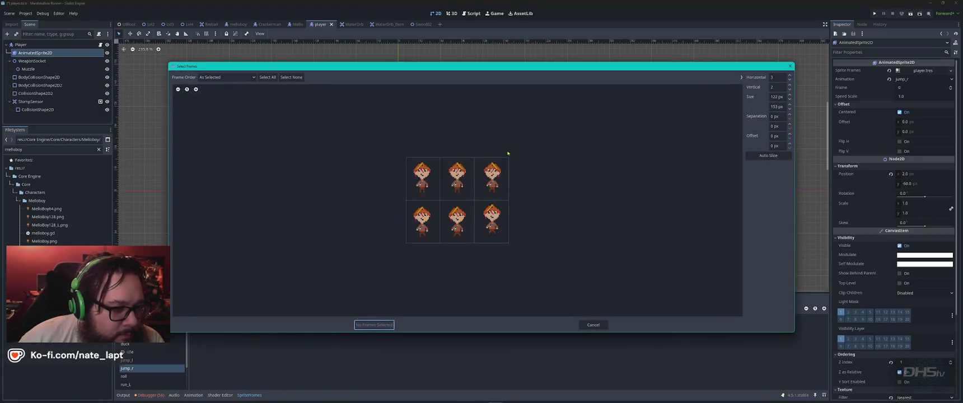
pyautogui.click(427, 174)
pyautogui.click(422, 221)
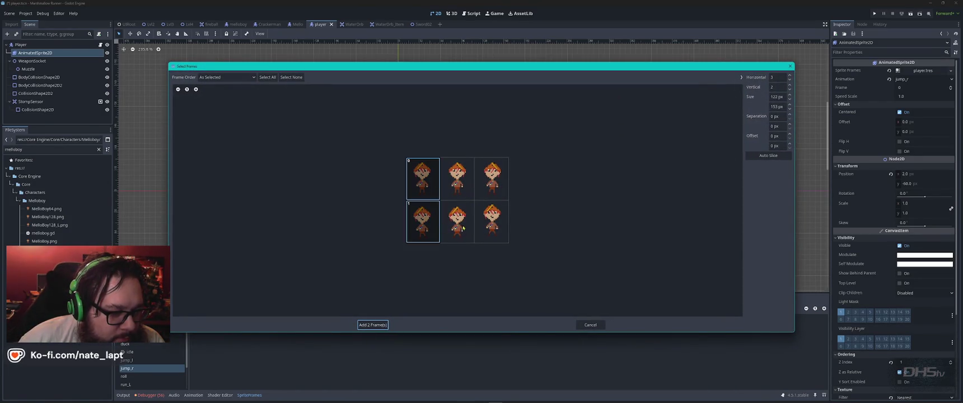
pyautogui.click(457, 221)
pyautogui.click(491, 221)
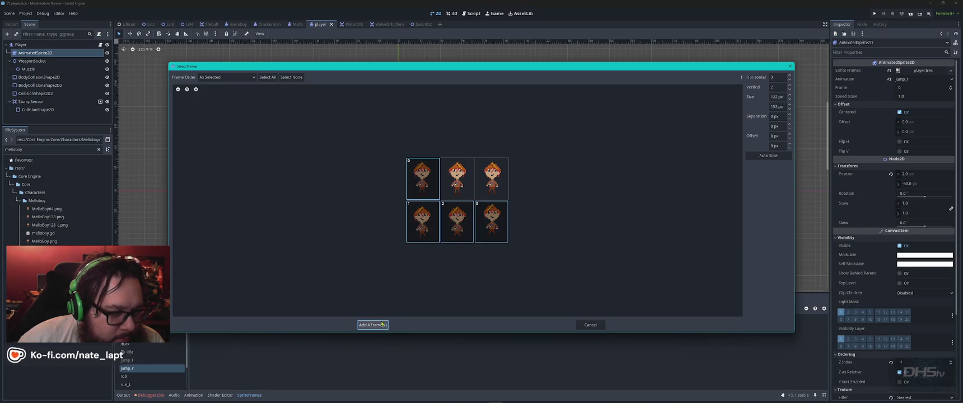
pyautogui.click(382, 325)
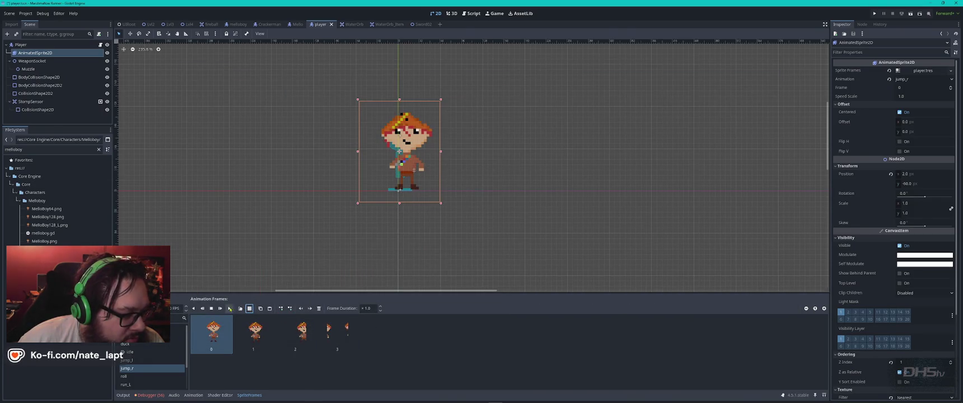
pyautogui.click(229, 309)
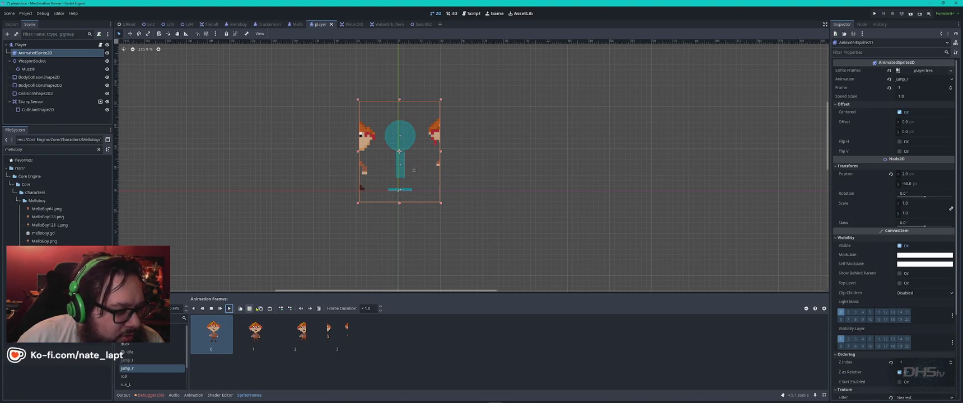
pyautogui.click(343, 334)
pyautogui.press('Delete')
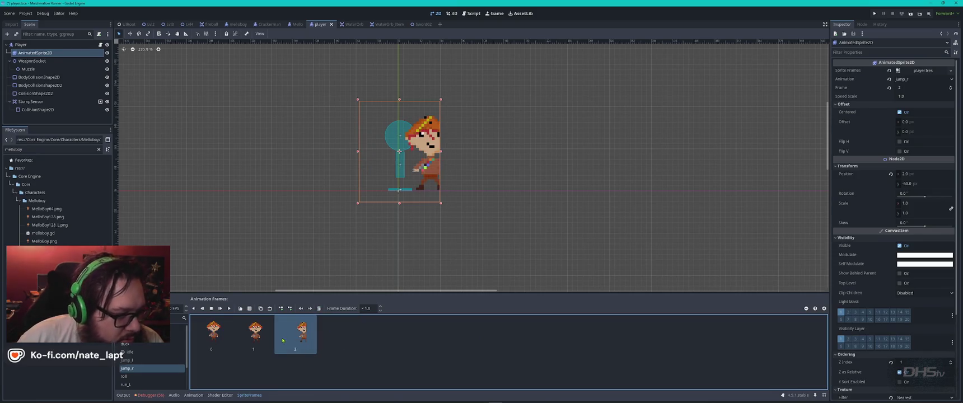